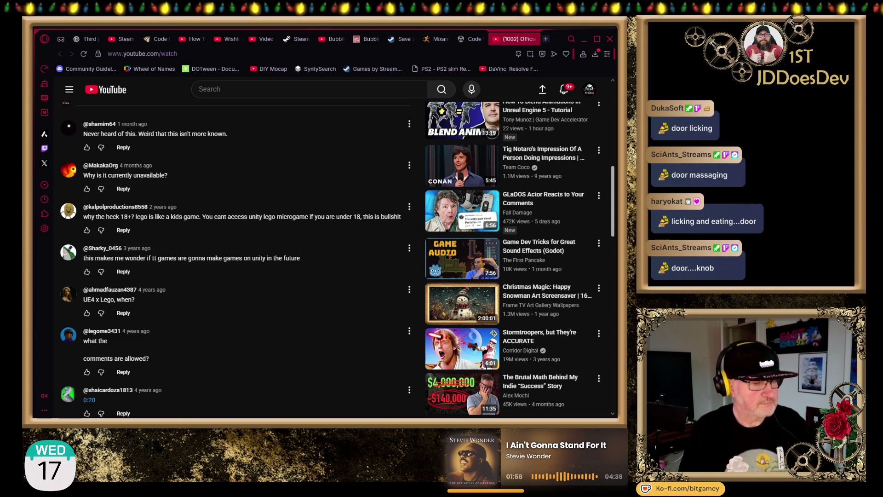
Switch from the YouTube browser back to the Unity editor, showing the Level1 scene.
{"action": "key", "text": "alt+Tab"}
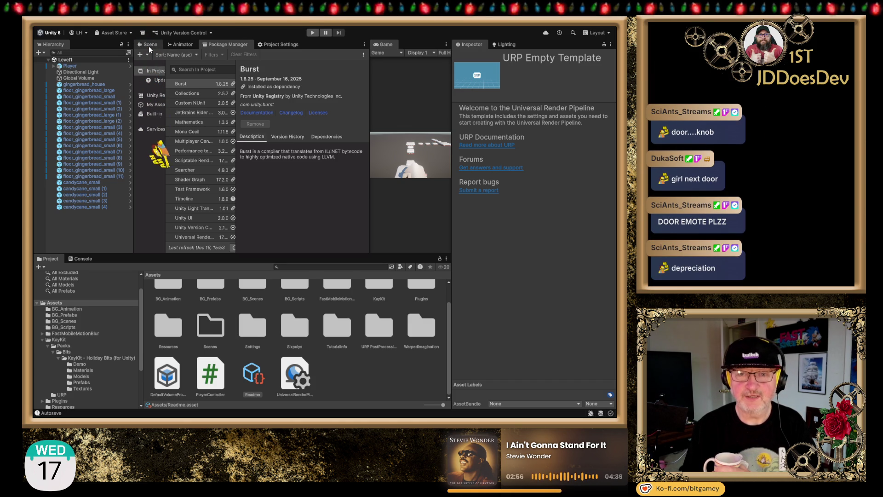
{"action": "left_click", "coordinate": [149, 47]}
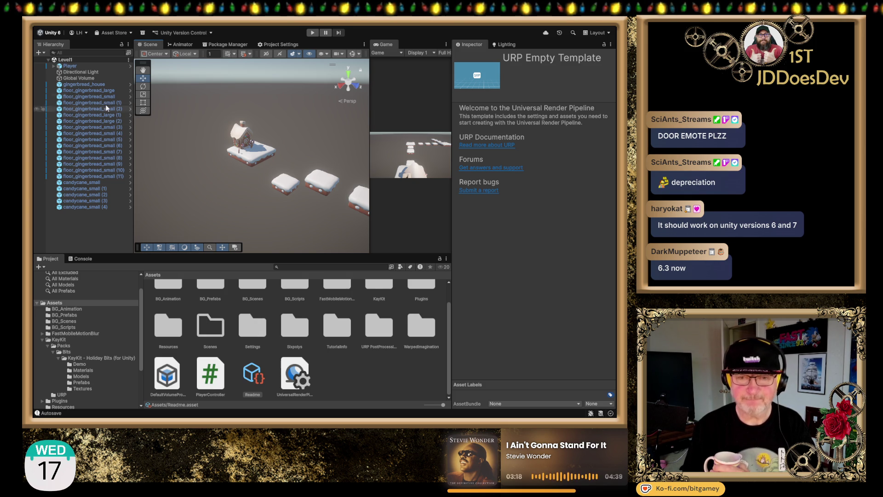
Select the first small candy cane object in the Hierarchy.
{"action": "left_click", "coordinate": [95, 184]}
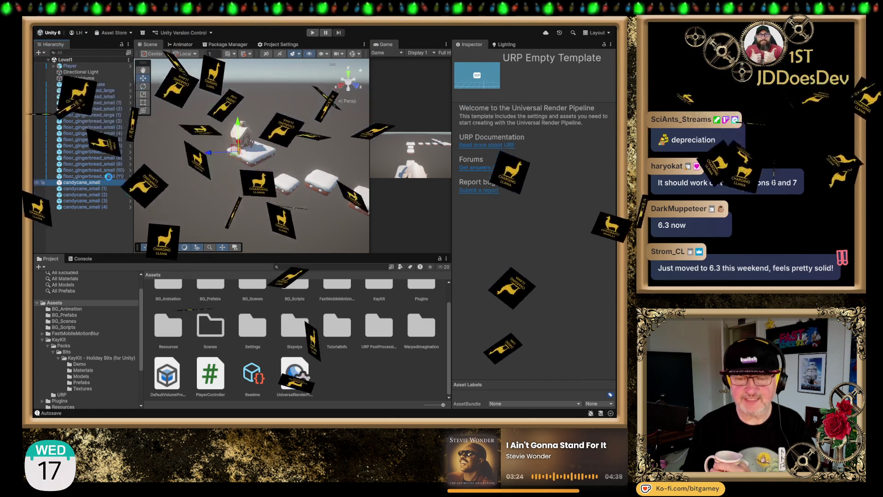
Frame candycane_small in the Scene view and zoom out slightly.
{"action": "key", "text": "f"}
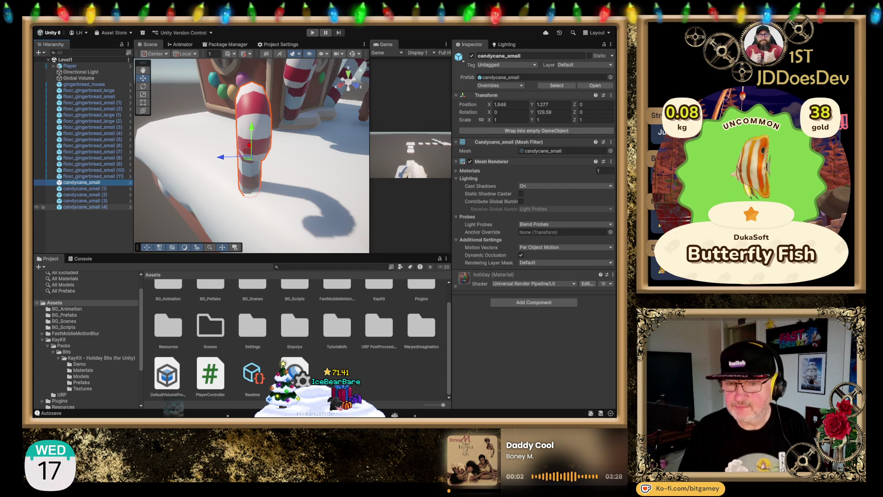
{"action": "scroll", "coordinate": [251, 155], "scroll_direction": "down", "scroll_amount": 5}
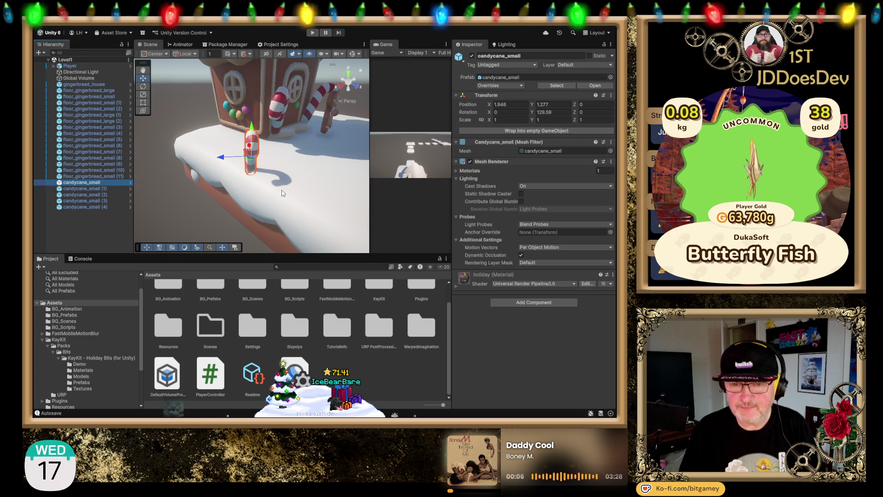
Select all five small candy canes and begin editing their shared Z position.
{"action": "left_click", "coordinate": [91, 207], "text": "shift"}
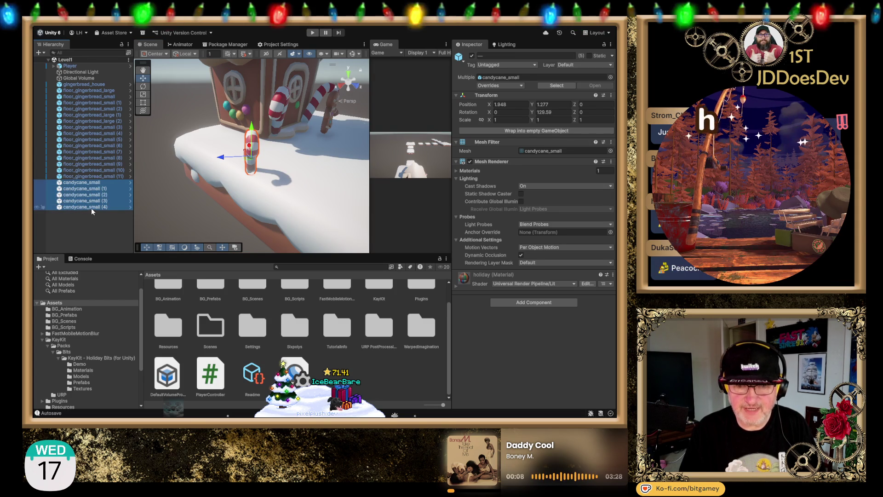
{"action": "scroll", "coordinate": [244, 159], "scroll_direction": "down", "scroll_amount": 5}
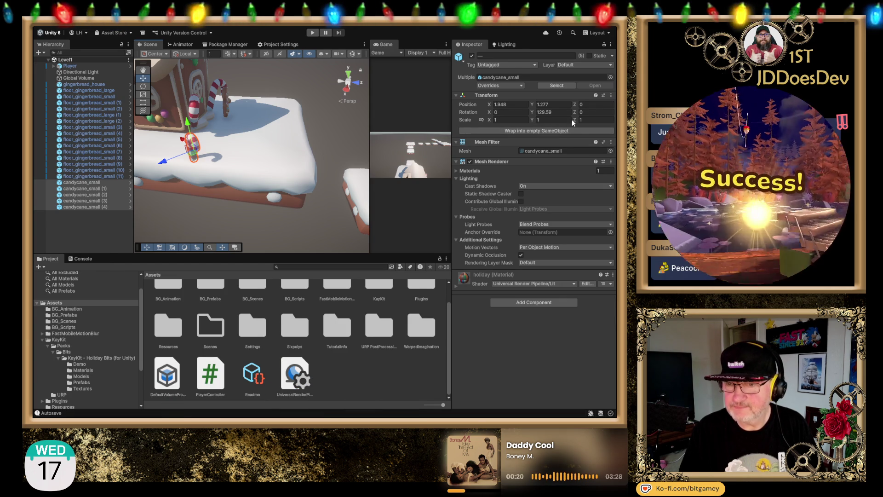
{"action": "left_click", "coordinate": [89, 183]}
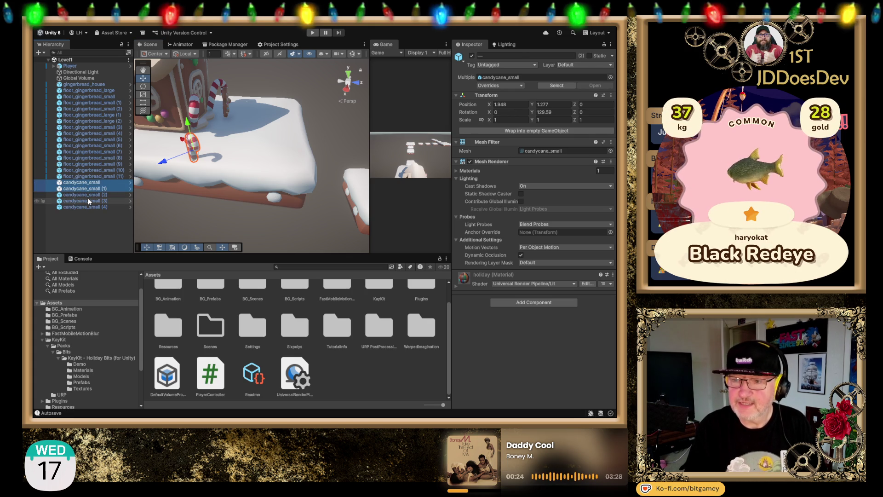
{"action": "left_click", "coordinate": [87, 207], "text": "shift"}
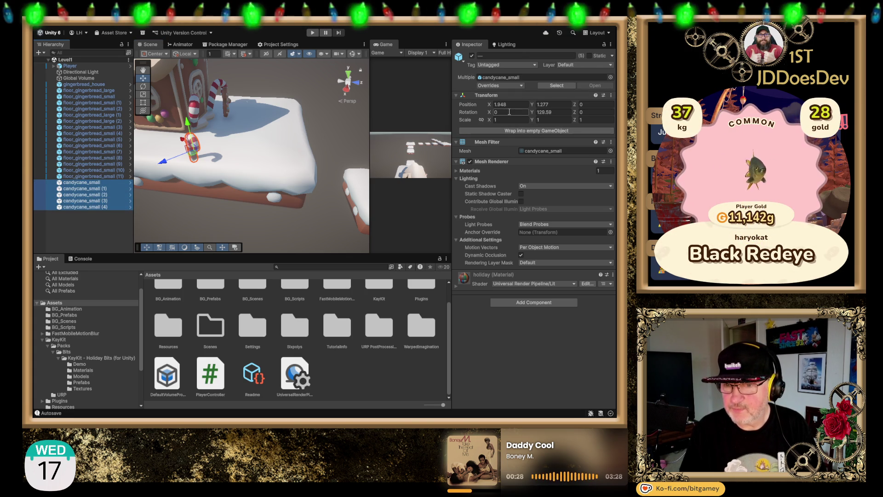
{"action": "left_click", "coordinate": [591, 104]}
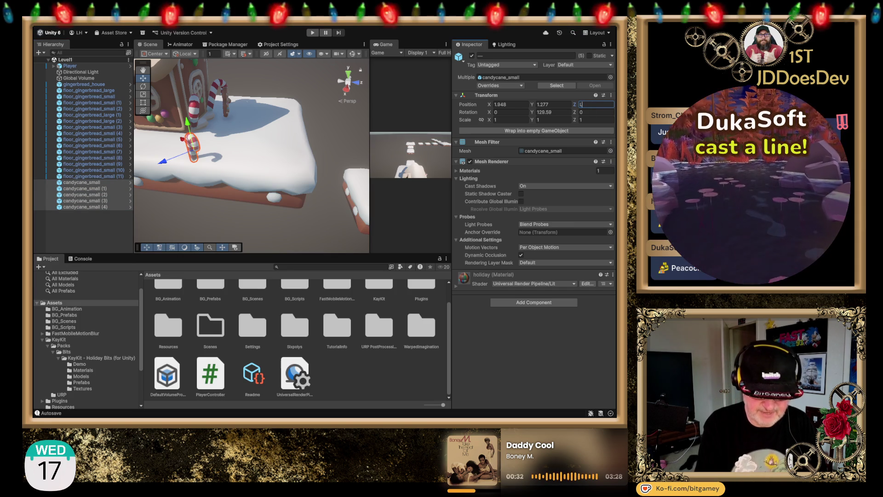
{"action": "type", "text": "-5"}
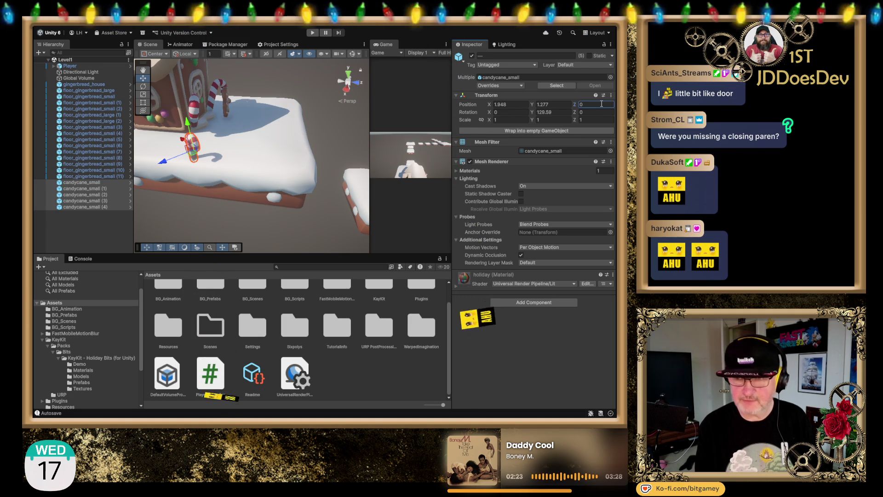
{"action": "left_click", "coordinate": [601, 104]}
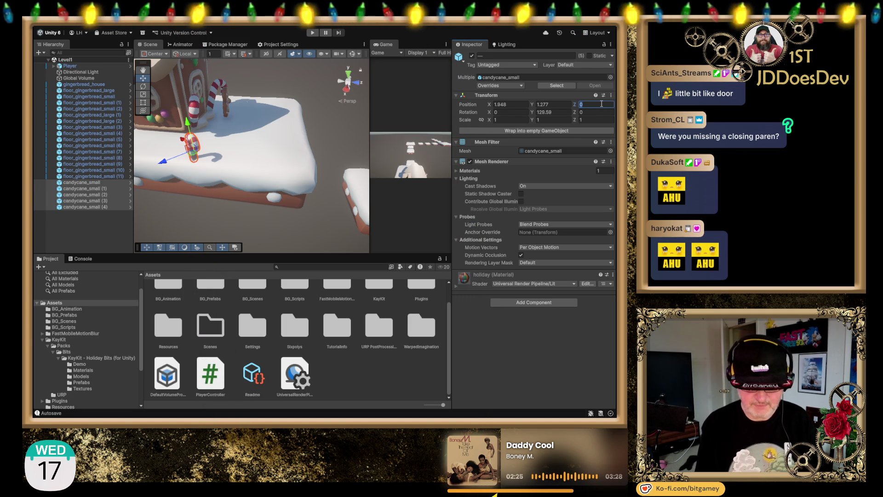
Spread the candy canes' Z positions with L(-5,5), then view the gingerbread house frontally.
{"action": "type", "text": "L(-5,5)"}
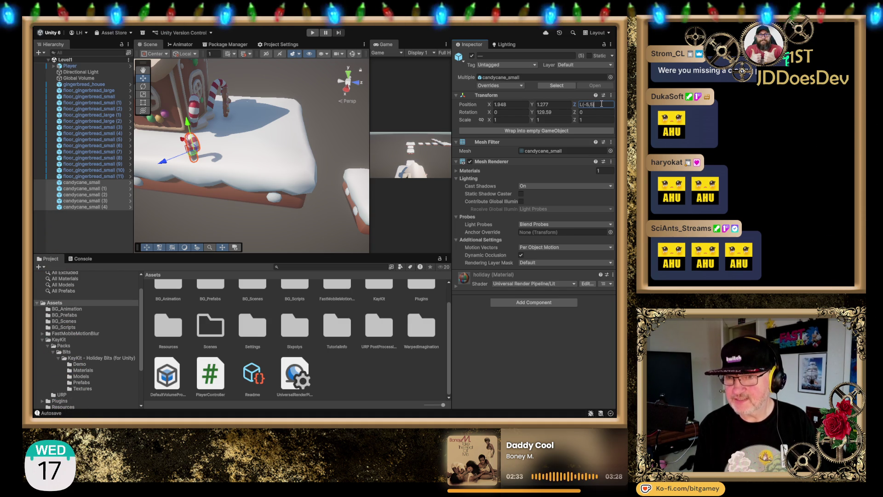
{"action": "key", "text": "Return"}
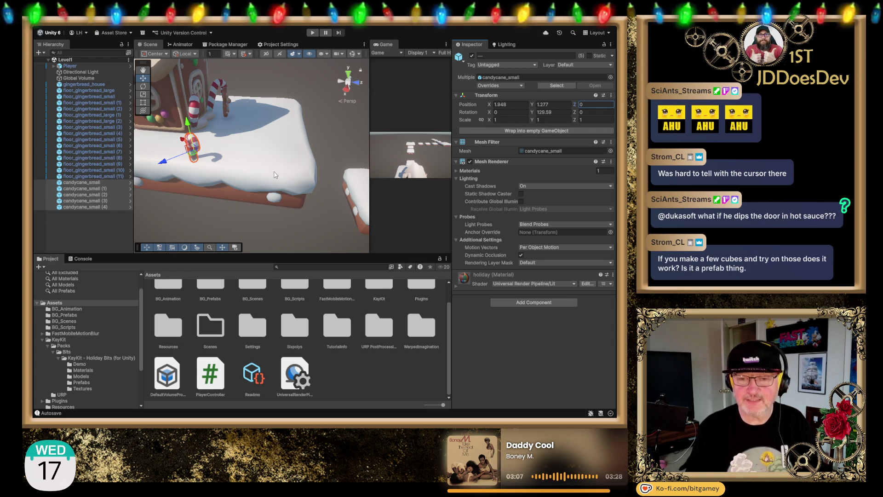
{"action": "left_click_drag", "start_coordinate": [221, 154], "coordinate": [196, 234]}
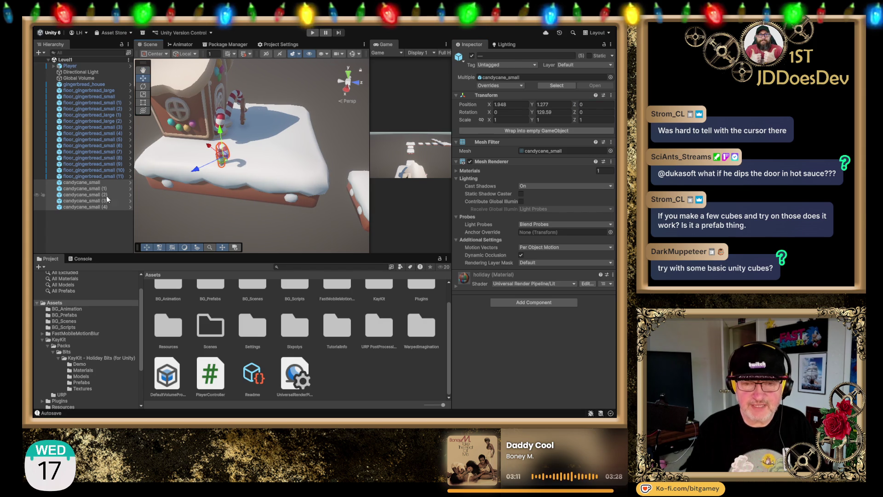
{"action": "left_click", "coordinate": [101, 182]}
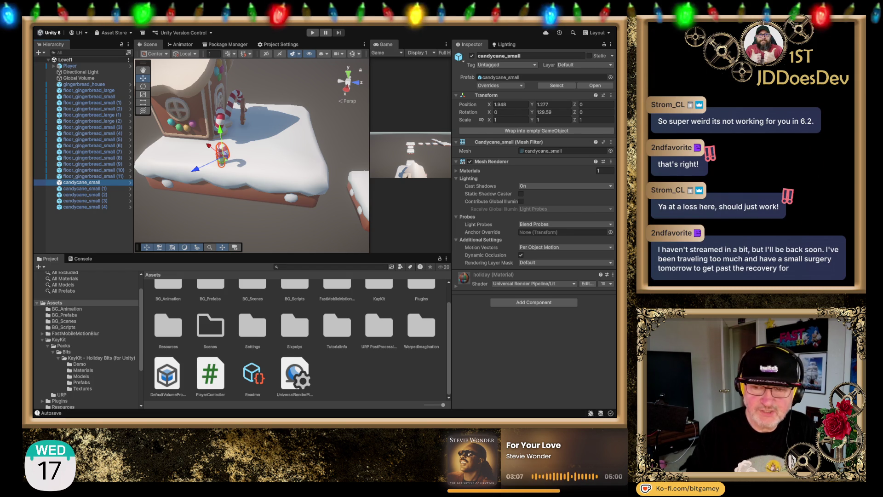
Create a cube, duplicate it into Cube through Cube (3), and select all four.
{"action": "left_click", "coordinate": [78, 225]}
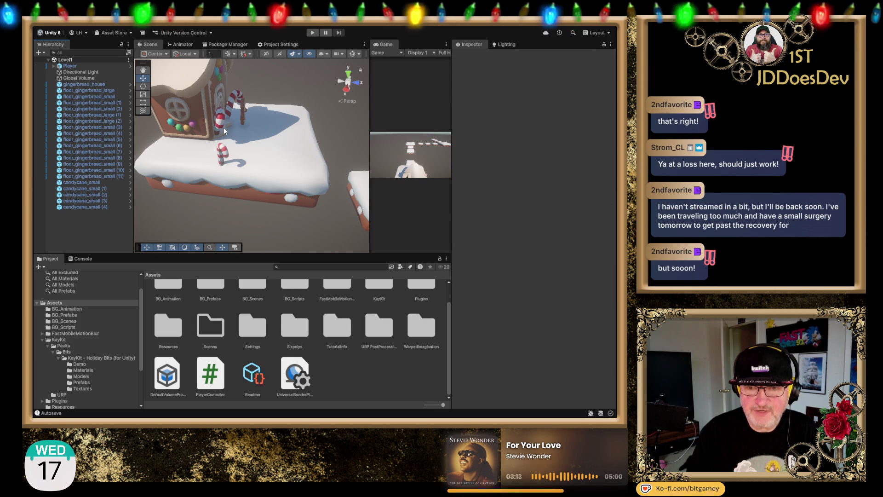
{"action": "key", "text": "ctrl+shift+c"}
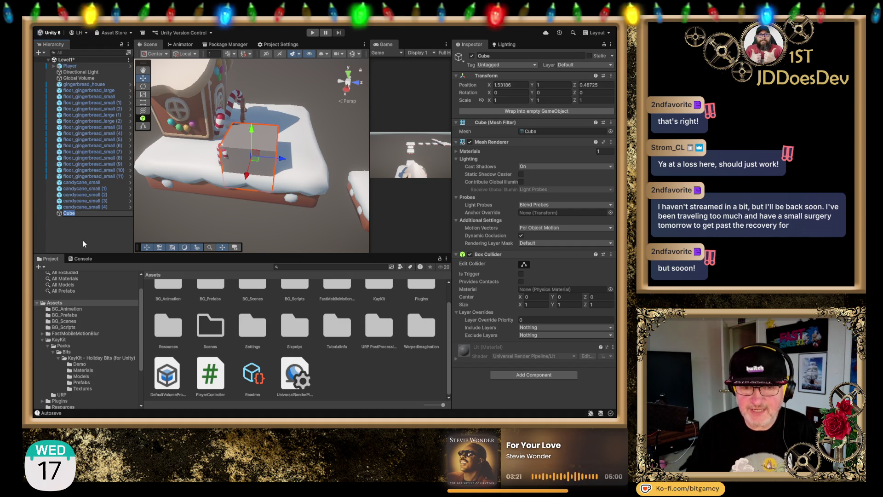
{"action": "key", "text": "Return"}
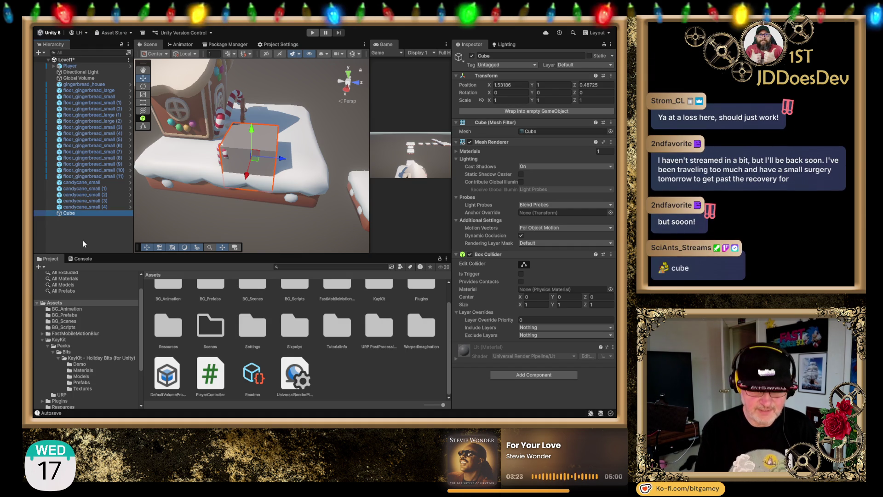
{"action": "key", "text": "ctrl+d"}
{"action": "key", "text": "ctrl+d"}
{"action": "key", "text": "ctrl+d"}
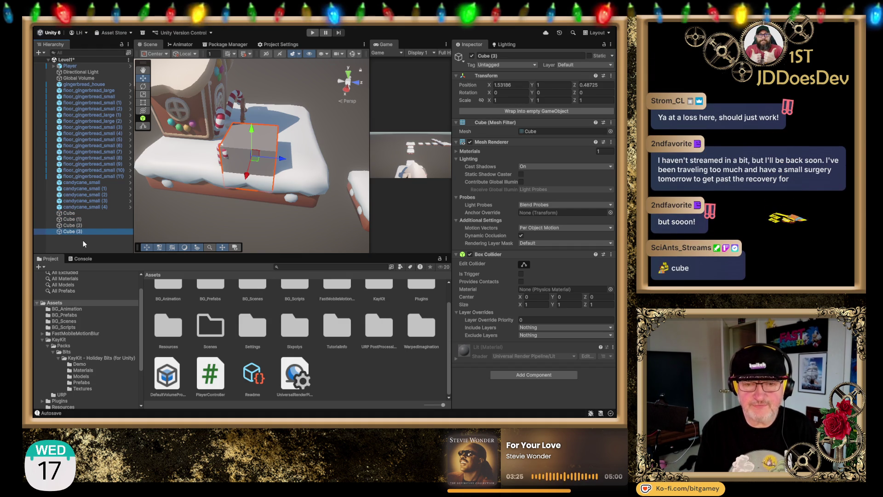
{"action": "left_click", "coordinate": [81, 214], "text": "shift"}
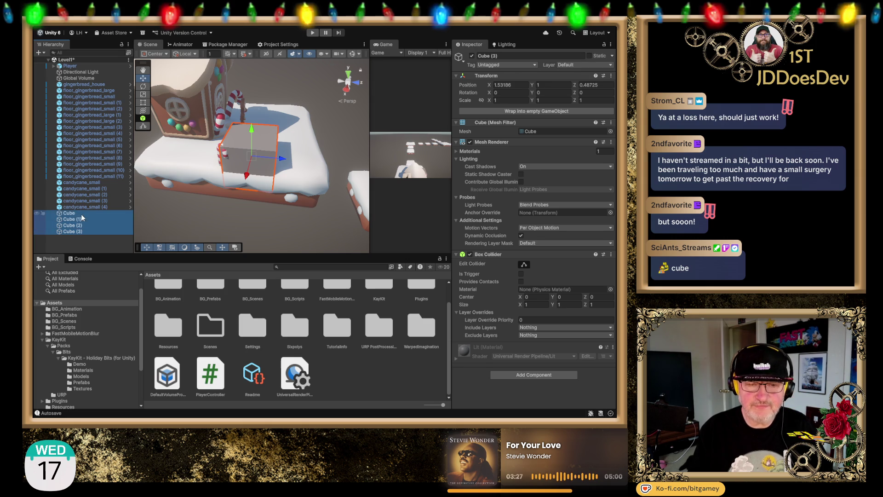
{"action": "left_click", "coordinate": [595, 84]}
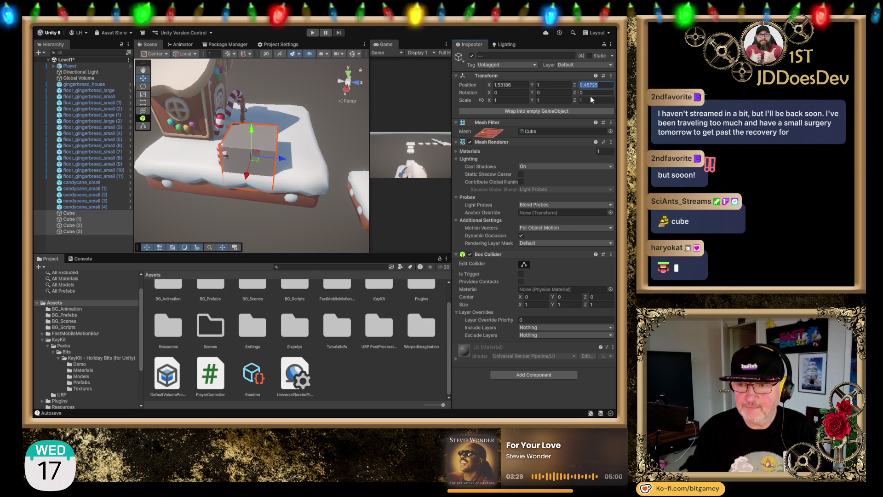
Enter the L(-5,5) spread expression as the four cubes' Z position.
{"action": "type", "text": "1"}
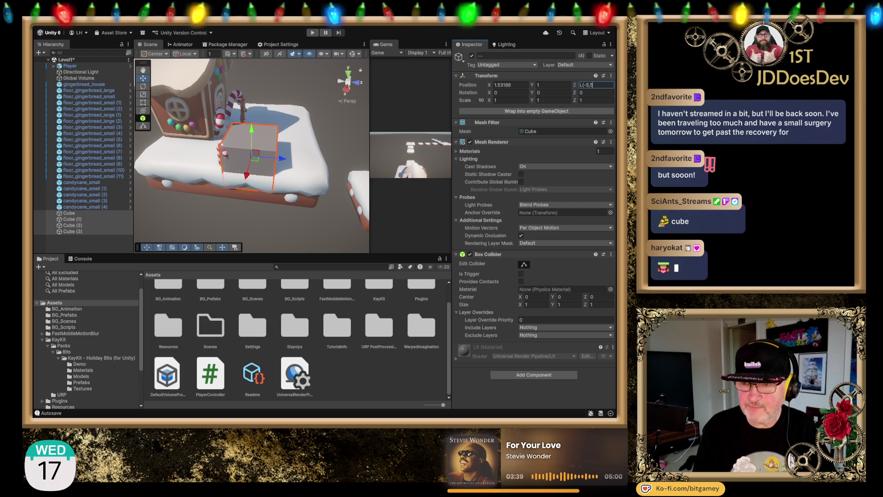
{"action": "type", "text": ")"}
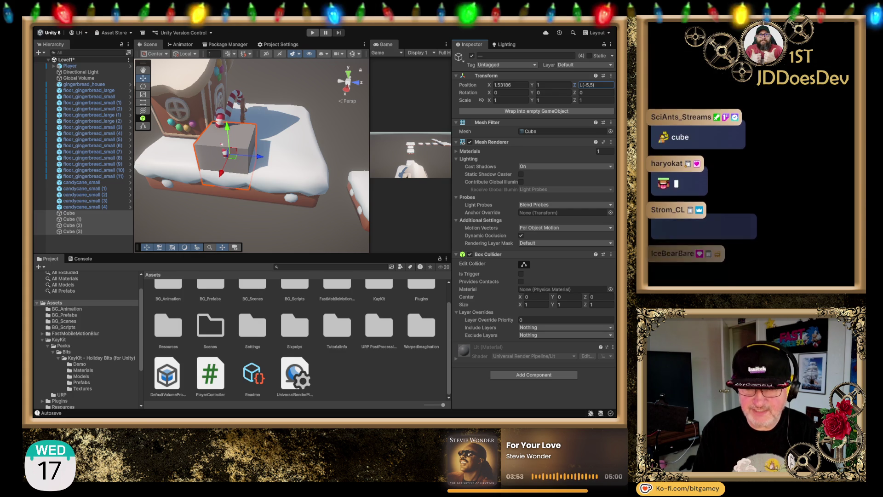
{"action": "key", "text": "Return"}
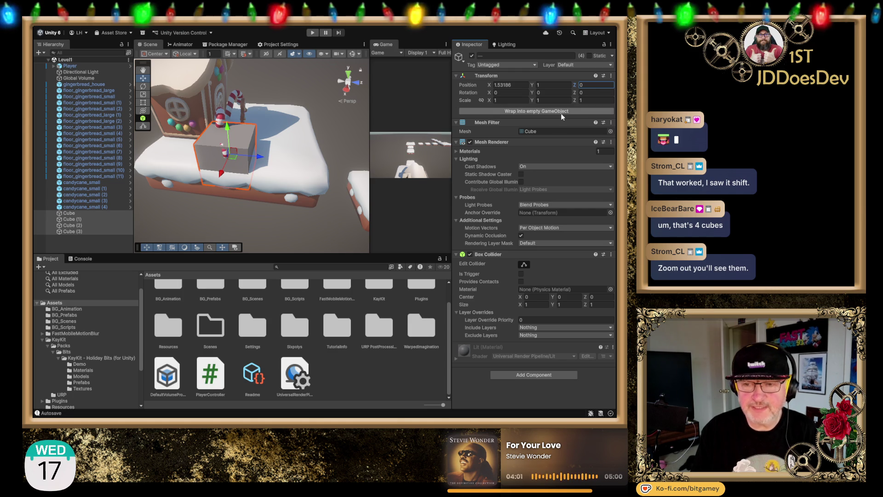
Zoom far out over the whole level to find the four selected cubes.
{"action": "scroll", "coordinate": [222, 163], "scroll_direction": "down", "scroll_amount": 1}
{"action": "scroll", "coordinate": [222, 164], "scroll_direction": "down", "scroll_amount": 8}
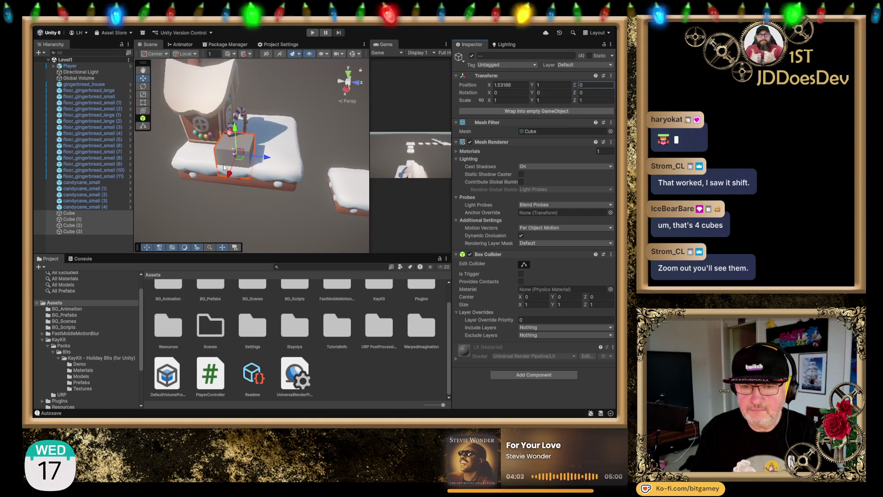
{"action": "scroll", "coordinate": [223, 164], "scroll_direction": "down", "scroll_amount": 10}
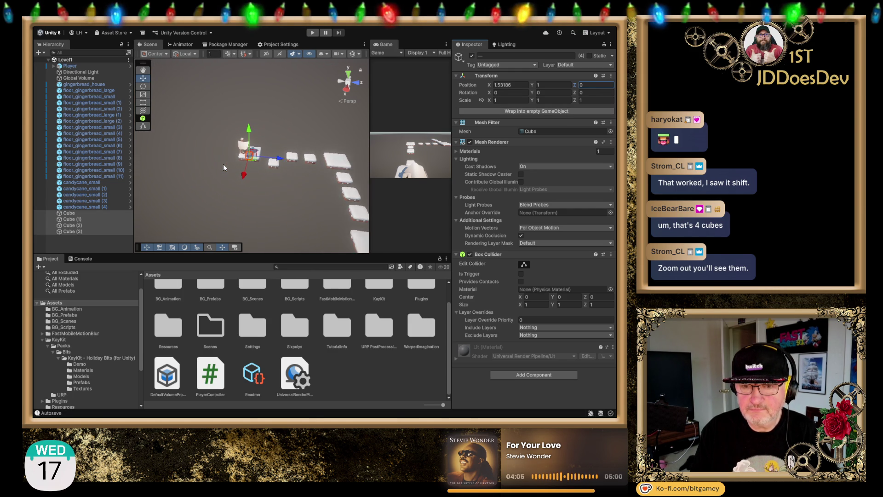
{"action": "scroll", "coordinate": [224, 164], "scroll_direction": "down", "scroll_amount": 8}
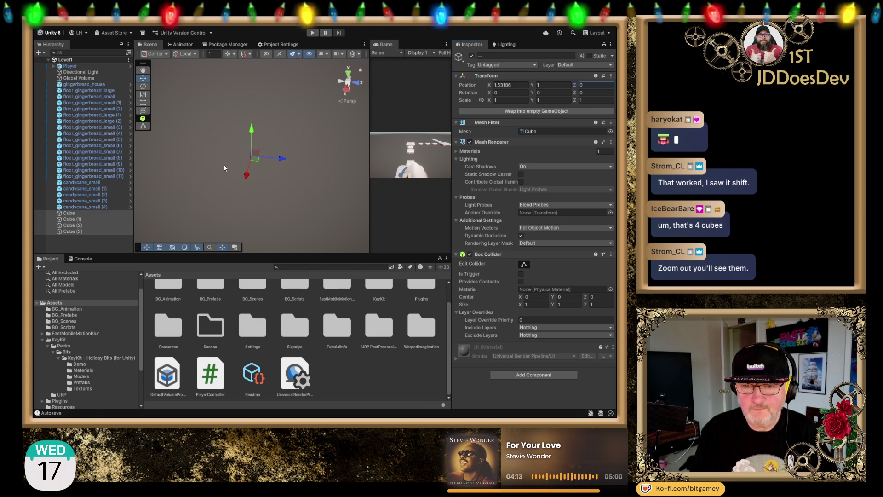
{"action": "left_click", "coordinate": [83, 213]}
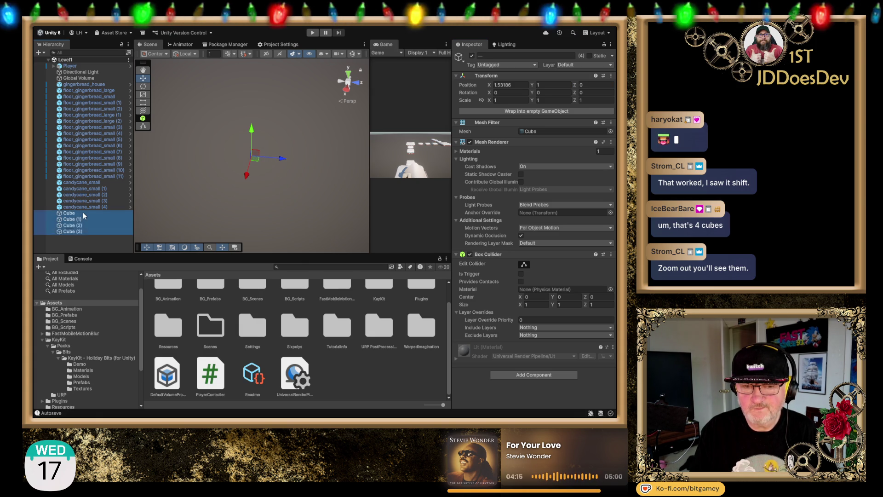
Select only the first Cube and frame it beside the gingerbread house.
{"action": "key", "text": "Down"}
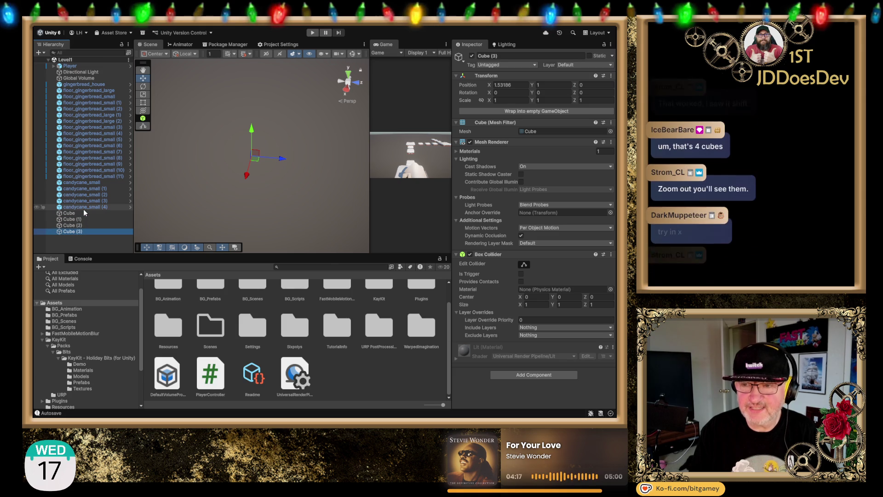
{"action": "left_click", "coordinate": [84, 212]}
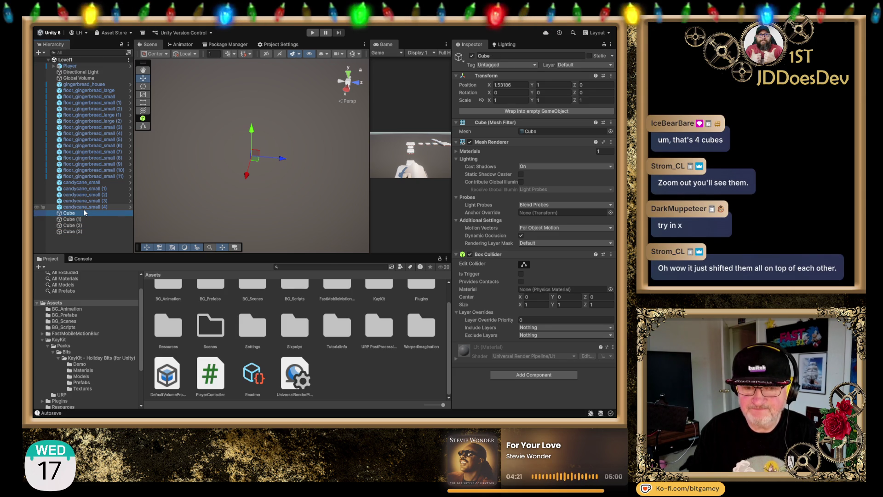
{"action": "double_click", "coordinate": [92, 212]}
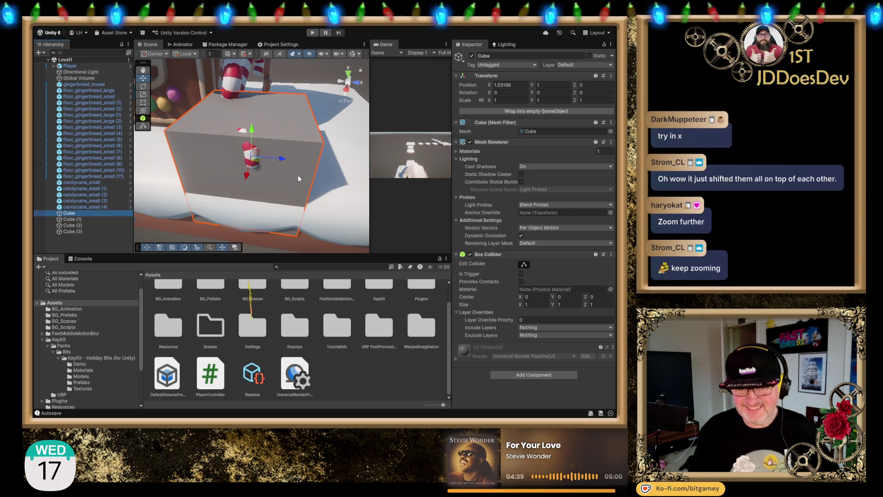
{"action": "scroll", "coordinate": [297, 164], "scroll_direction": "down", "scroll_amount": 3}
{"action": "scroll", "coordinate": [298, 158], "scroll_direction": "down", "scroll_amount": 6}
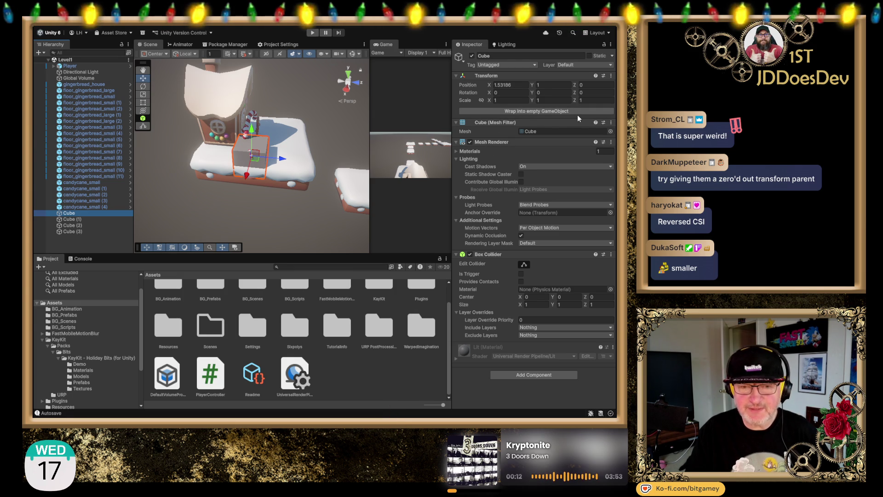
Search the project's packages for 'piv' and widen the package list pane.
{"action": "left_click", "coordinate": [219, 43]}
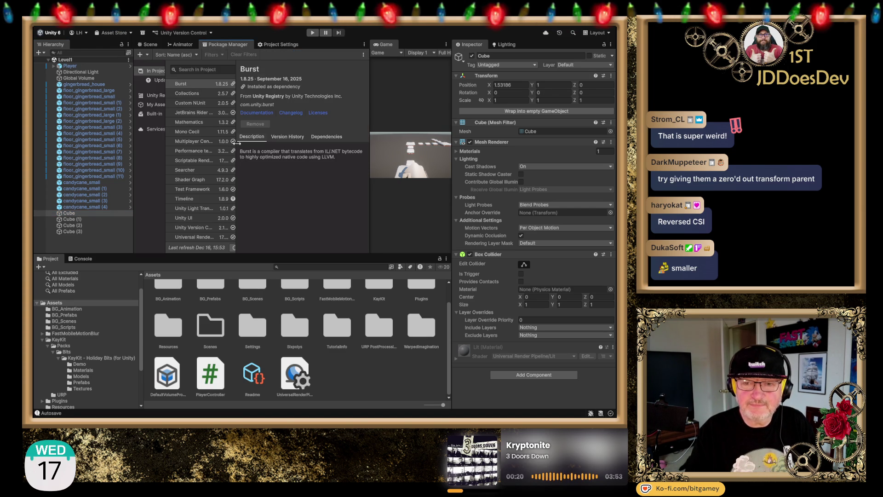
{"action": "left_click", "coordinate": [204, 71]}
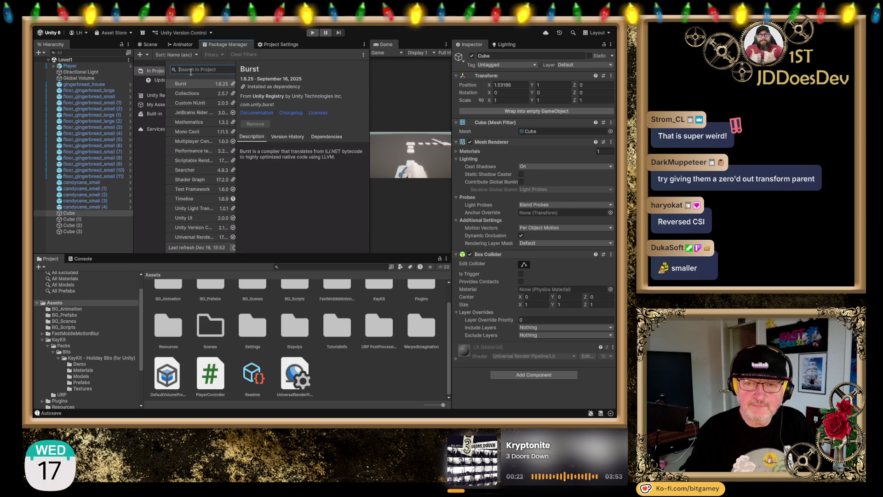
{"action": "type", "text": "piv"}
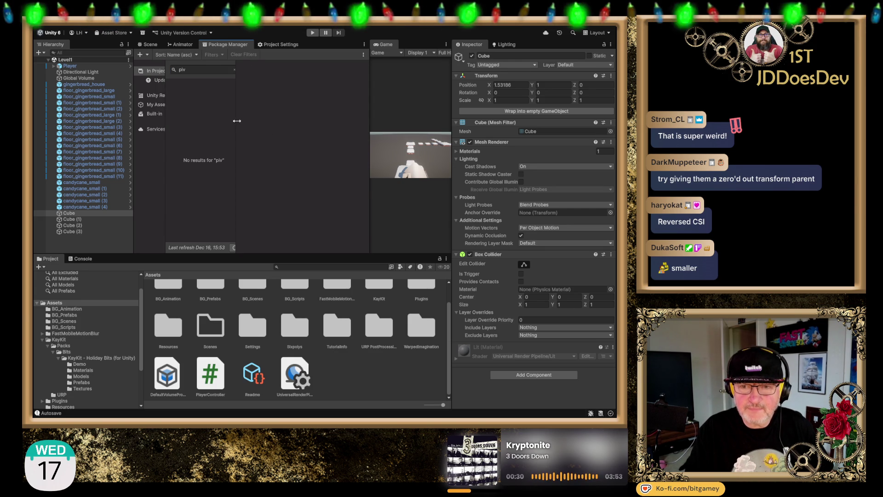
{"action": "left_click_drag", "start_coordinate": [236, 120], "coordinate": [287, 122]}
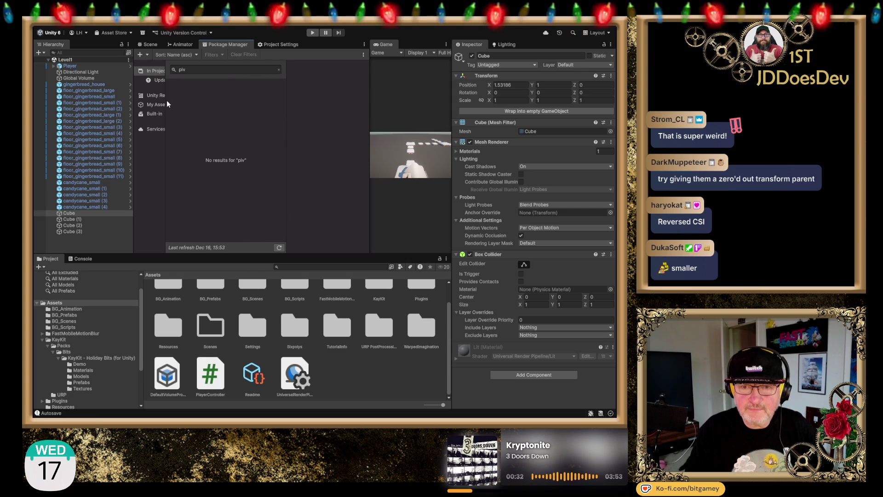
Clear the package search and list the purchased My Assets packages, including Easy Commands 1.65.
{"action": "left_click", "coordinate": [168, 72]}
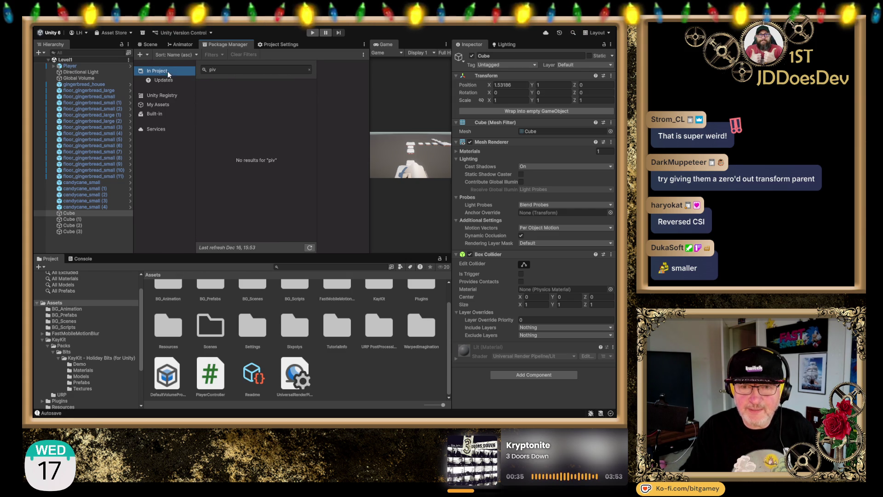
{"action": "left_click", "coordinate": [310, 70]}
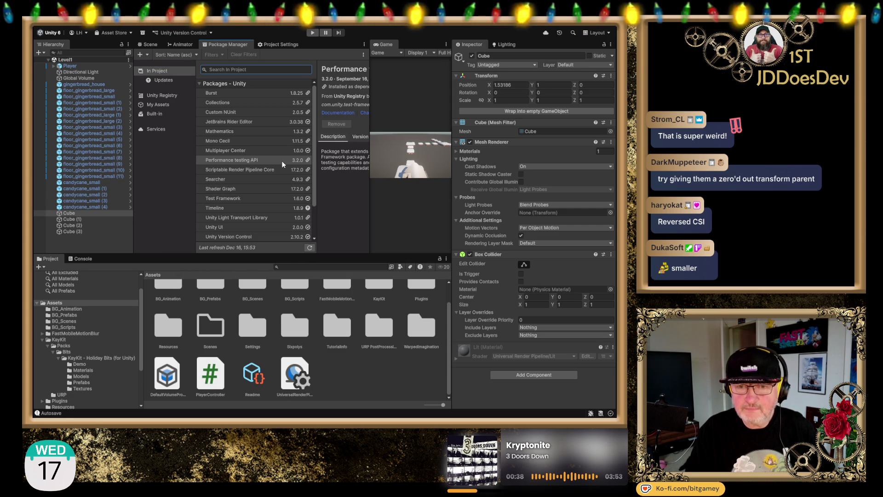
{"action": "left_click", "coordinate": [200, 83]}
{"action": "left_click", "coordinate": [200, 83]}
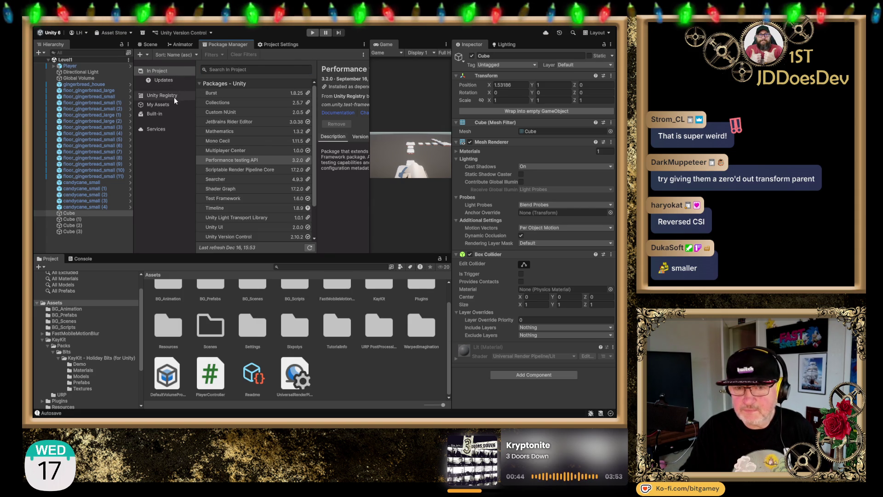
{"action": "left_click", "coordinate": [164, 105]}
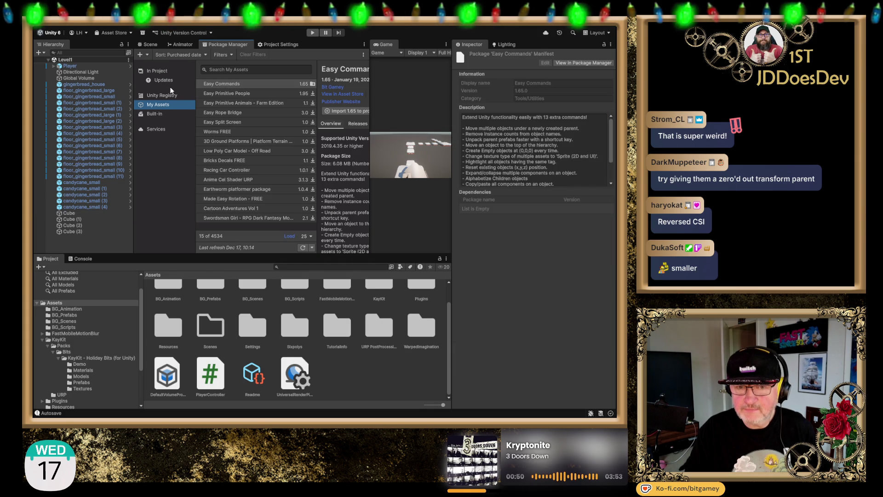
Review the packages installed in the project and check which ones have updates available.
{"action": "left_click", "coordinate": [164, 71]}
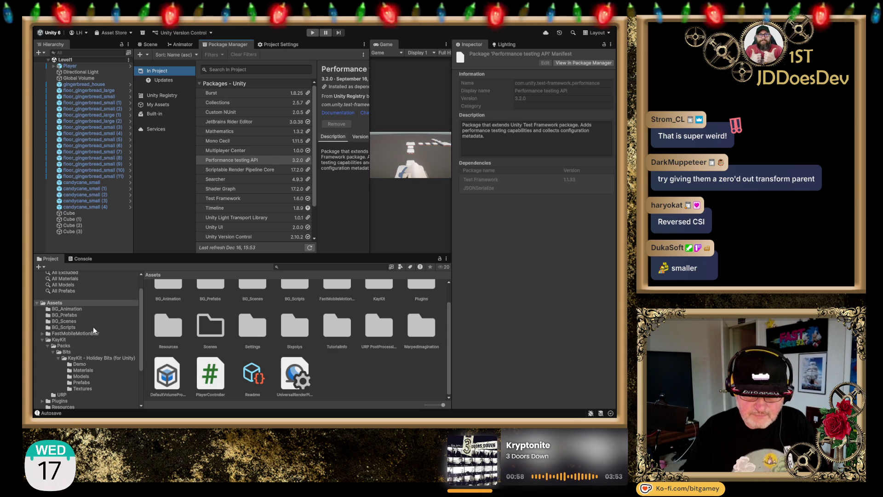
{"action": "scroll", "coordinate": [92, 326], "scroll_direction": "down", "scroll_amount": 2}
{"action": "scroll", "coordinate": [93, 328], "scroll_direction": "down", "scroll_amount": 1}
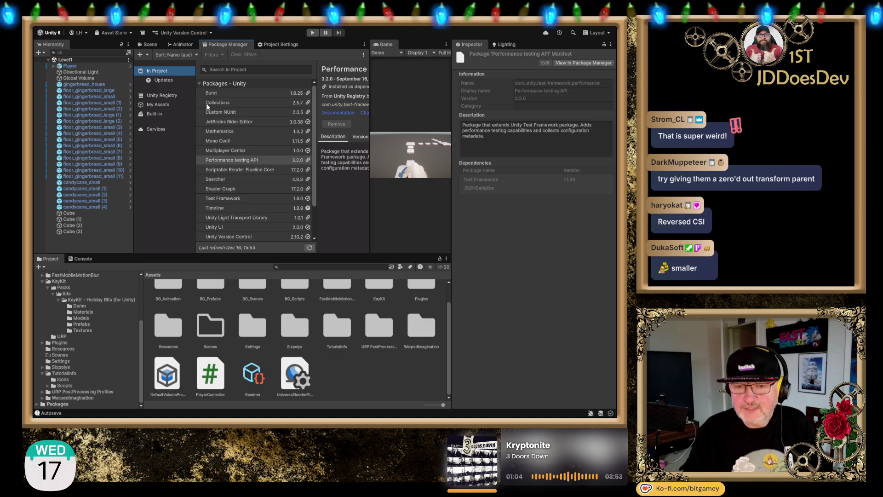
{"action": "left_click", "coordinate": [160, 83]}
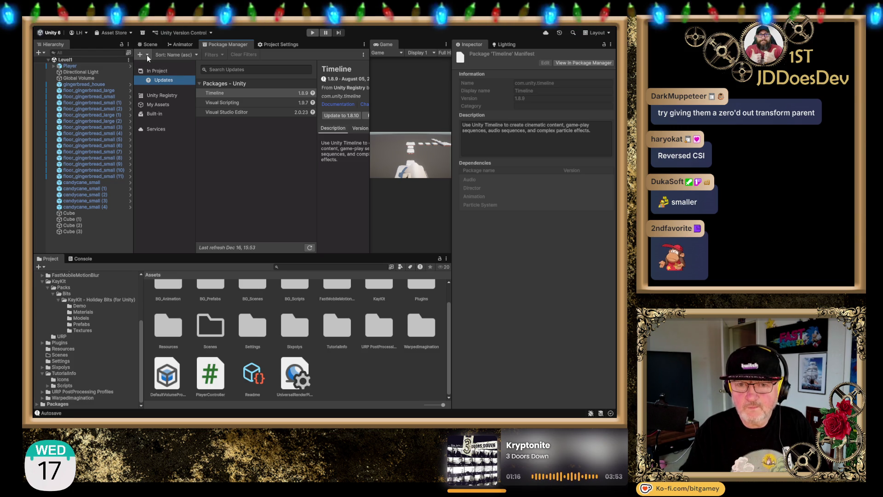
{"action": "left_click", "coordinate": [224, 153]}
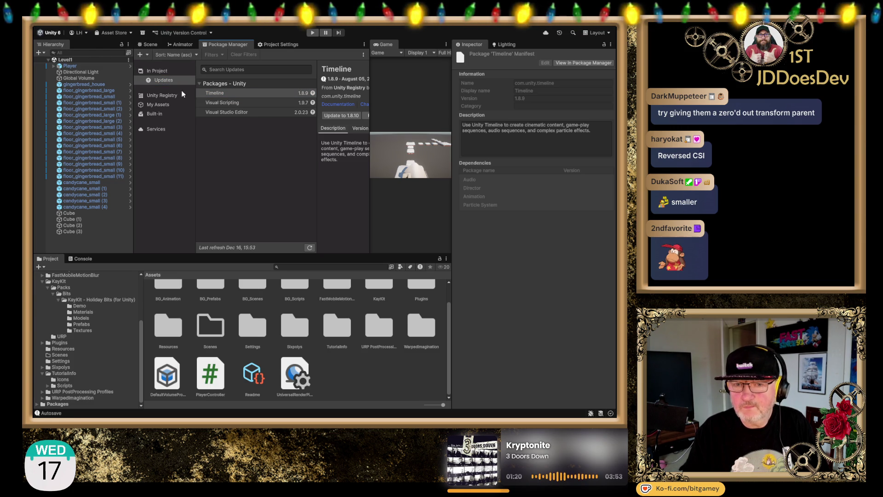
{"action": "left_click", "coordinate": [158, 70]}
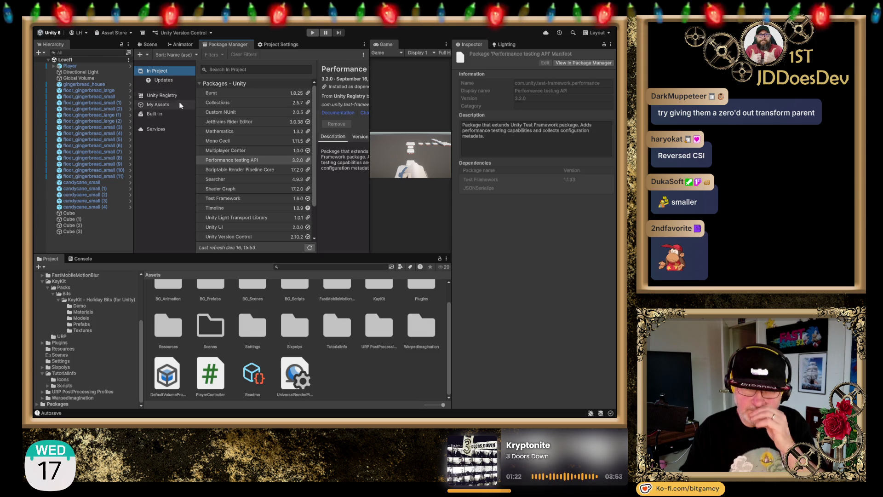
{"action": "scroll", "coordinate": [287, 105], "scroll_direction": "down", "scroll_amount": 2}
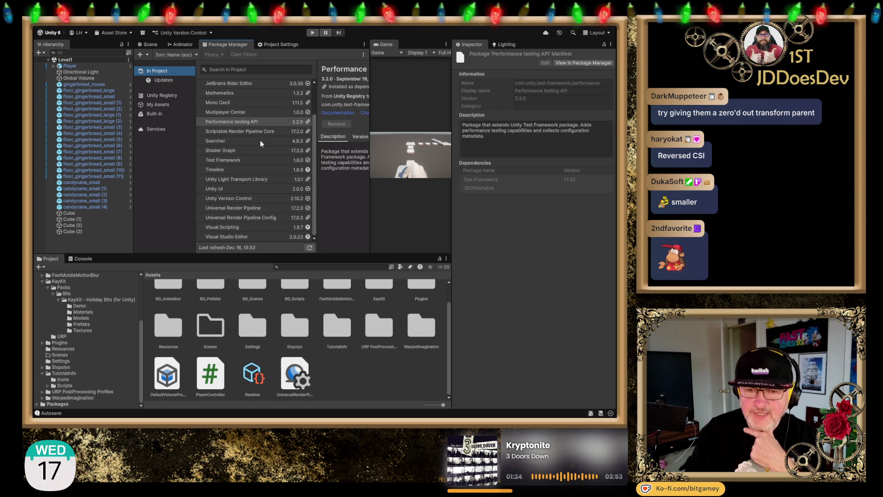
{"action": "scroll", "coordinate": [261, 143], "scroll_direction": "up", "scroll_amount": 2}
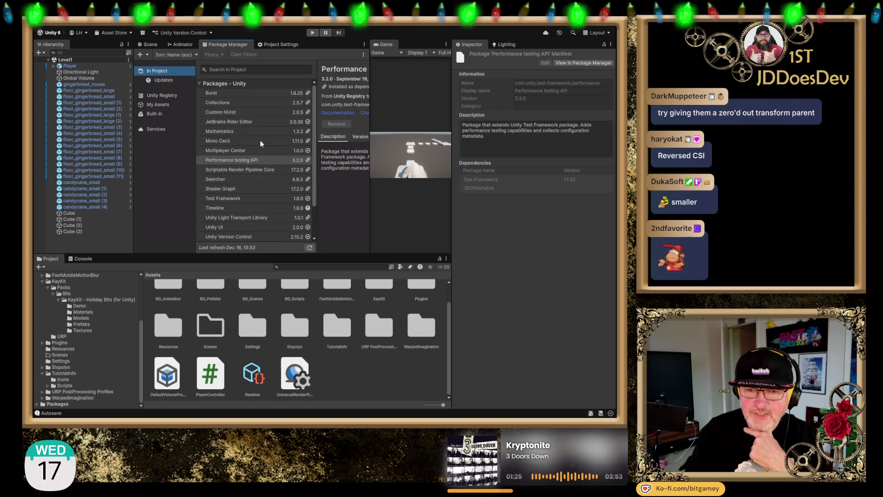
Search My Assets for 'piv' to list the pivot packages.
{"action": "left_click", "coordinate": [153, 103]}
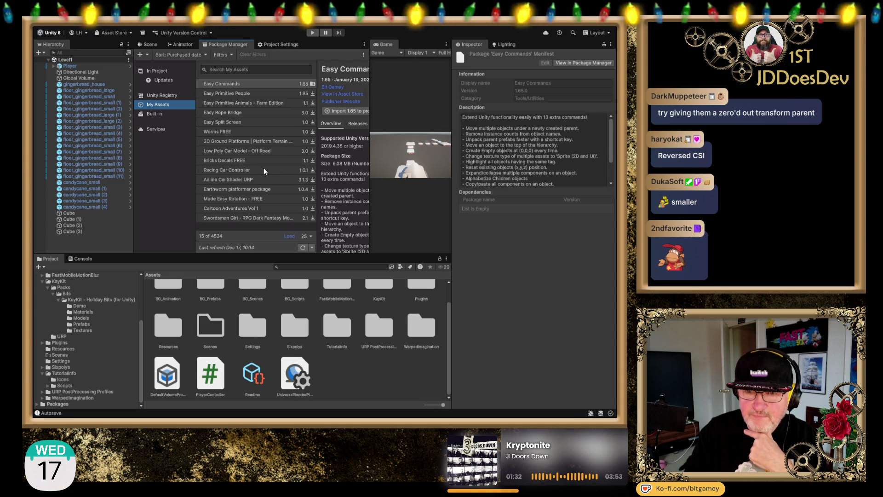
{"action": "left_click", "coordinate": [220, 70]}
{"action": "type", "text": "piv"}
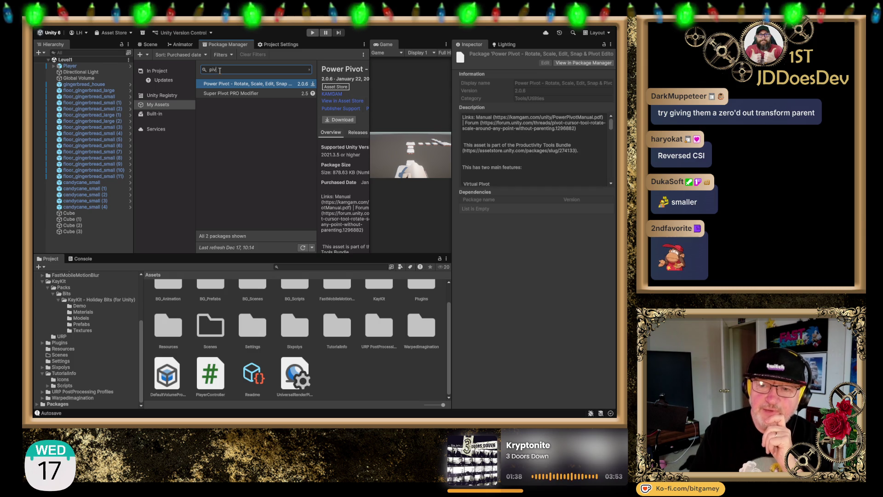
Show Super Pivot PRO Modifier's details in a widened pane and check its download options.
{"action": "left_click", "coordinate": [257, 93]}
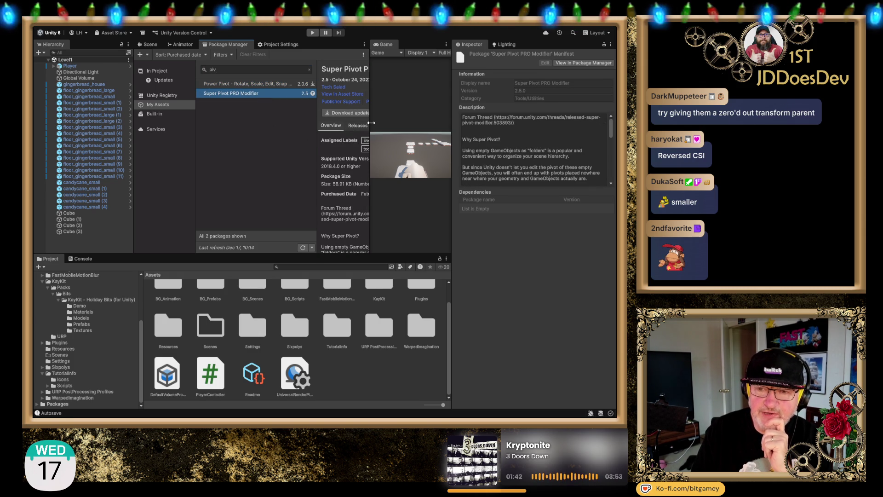
{"action": "left_click_drag", "start_coordinate": [317, 131], "coordinate": [264, 134]}
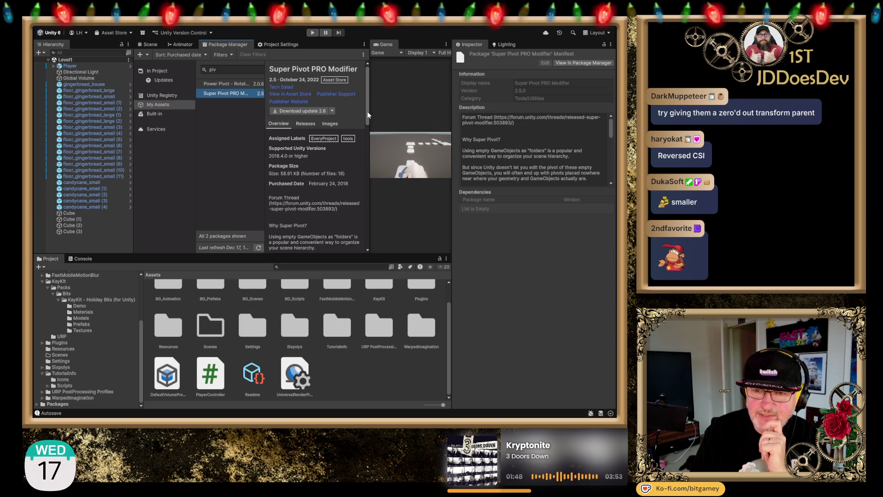
{"action": "left_click", "coordinate": [332, 112]}
{"action": "left_click", "coordinate": [359, 110]}
{"action": "scroll", "coordinate": [329, 193], "scroll_direction": "down", "scroll_amount": 10}
{"action": "scroll", "coordinate": [321, 185], "scroll_direction": "up", "scroll_amount": 10}
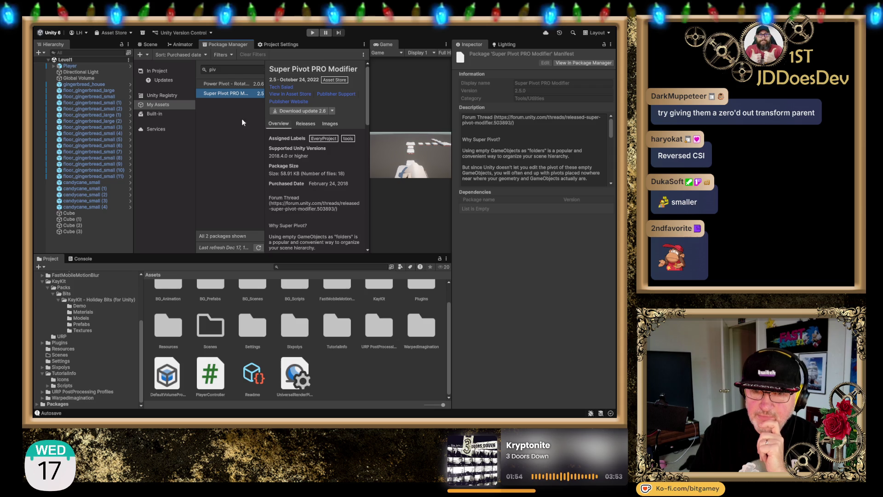
Compare with Power Pivot, then download the Super Pivot PRO Modifier 2.6 update.
{"action": "left_click", "coordinate": [254, 85]}
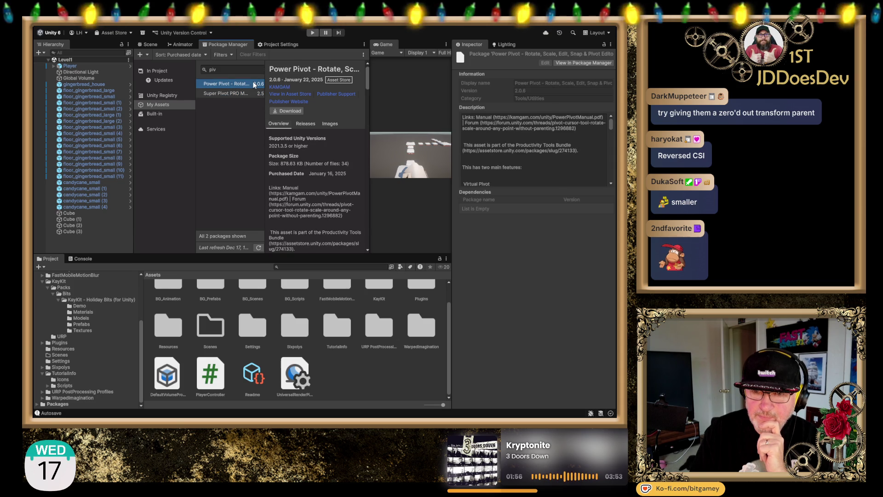
{"action": "left_click", "coordinate": [235, 93]}
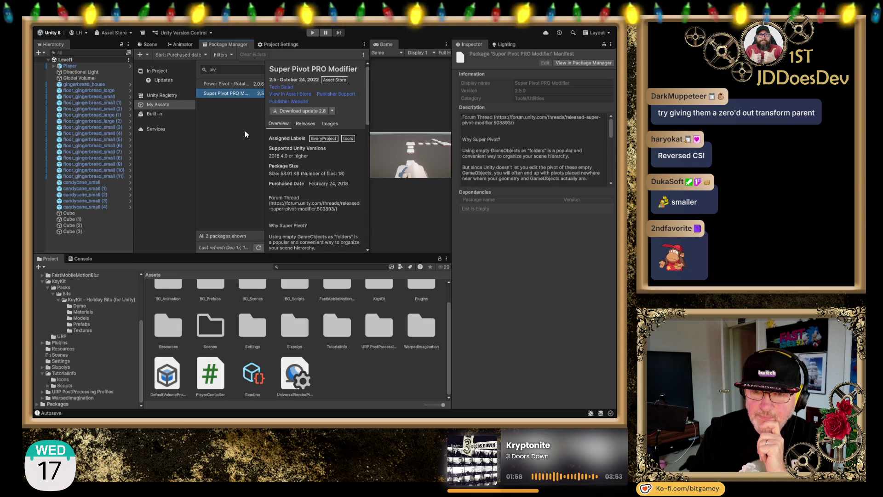
{"action": "left_click", "coordinate": [306, 113]}
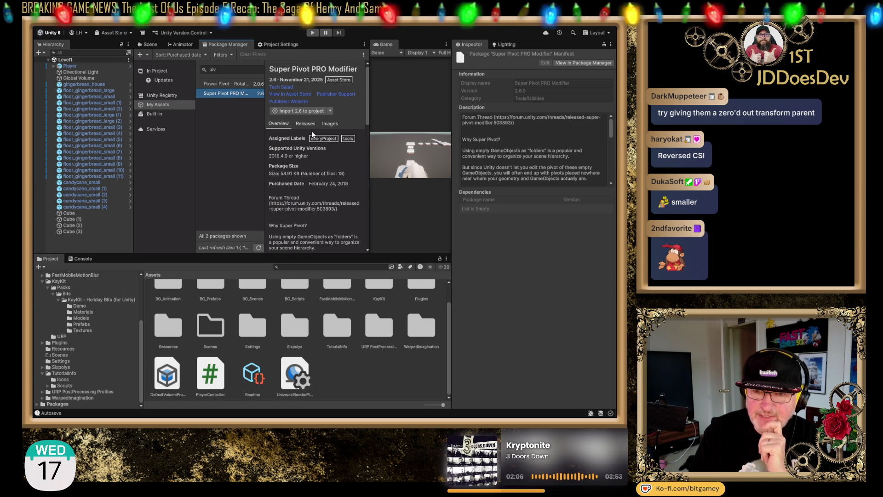
Import version 2.6 of Super Pivot PRO Modifier from its details pane.
{"action": "left_click", "coordinate": [314, 110]}
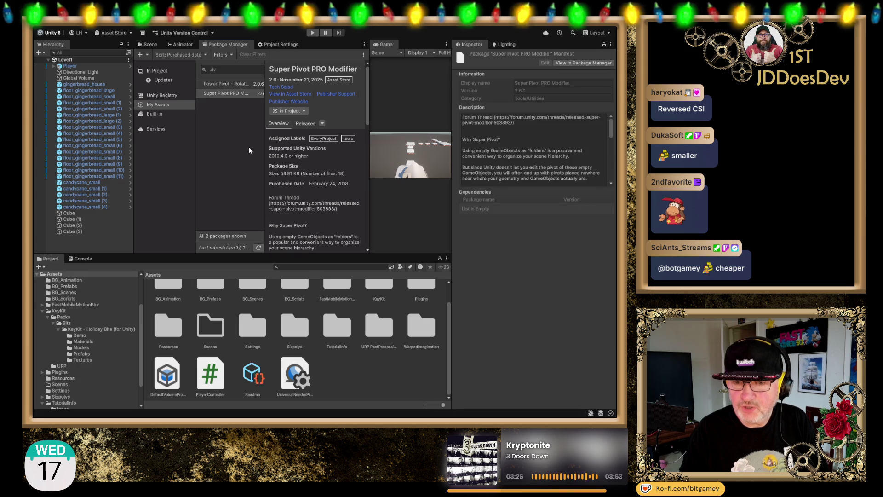
Remove the pivot package's assets from the project, then select the first small candy cane.
{"action": "left_click", "coordinate": [303, 111]}
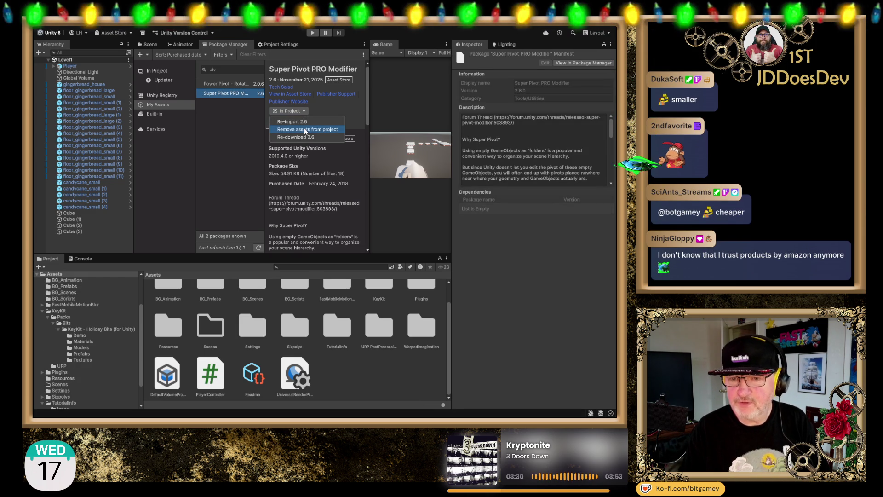
{"action": "left_click", "coordinate": [304, 129]}
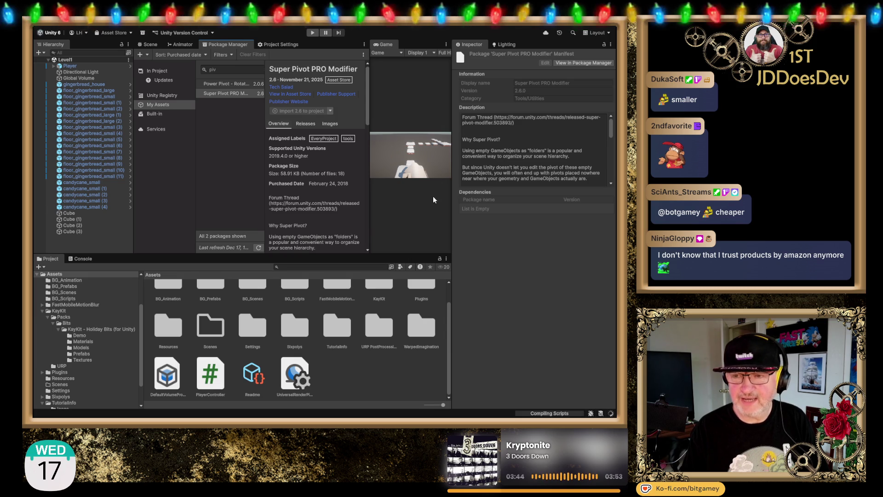
{"action": "left_click", "coordinate": [99, 183]}
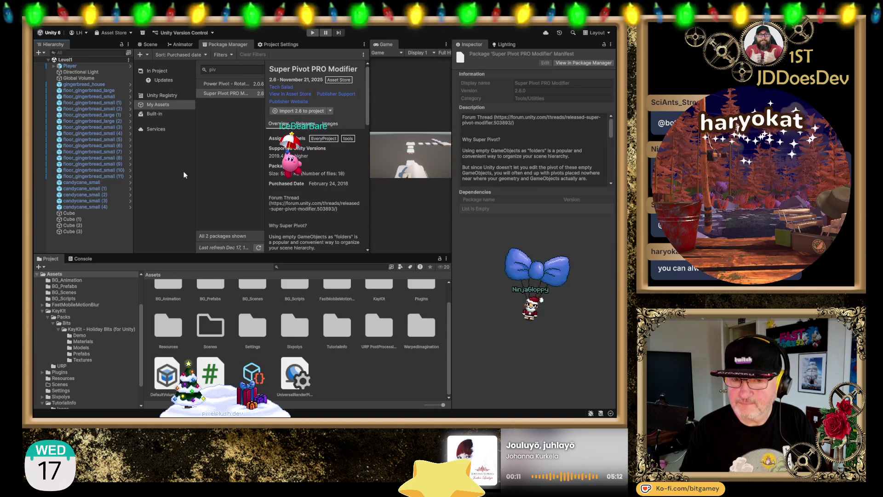
{"action": "left_click", "coordinate": [94, 183]}
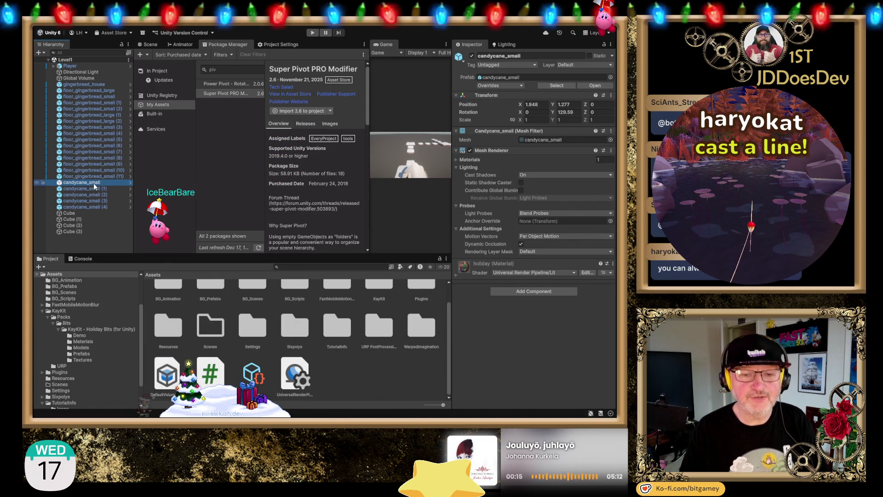
Delete the four leftover Cube objects and frame the first candy cane in the Scene view.
{"action": "left_click", "coordinate": [89, 210], "text": "shift"}
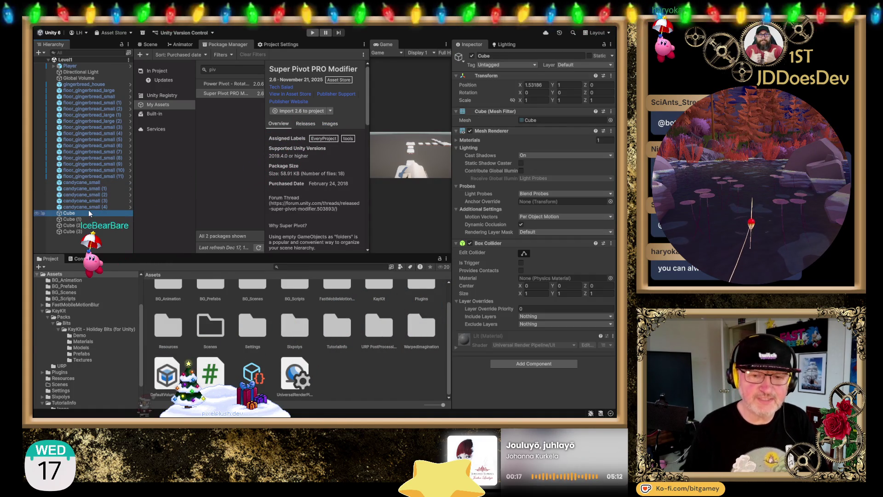
{"action": "key", "text": "Delete"}
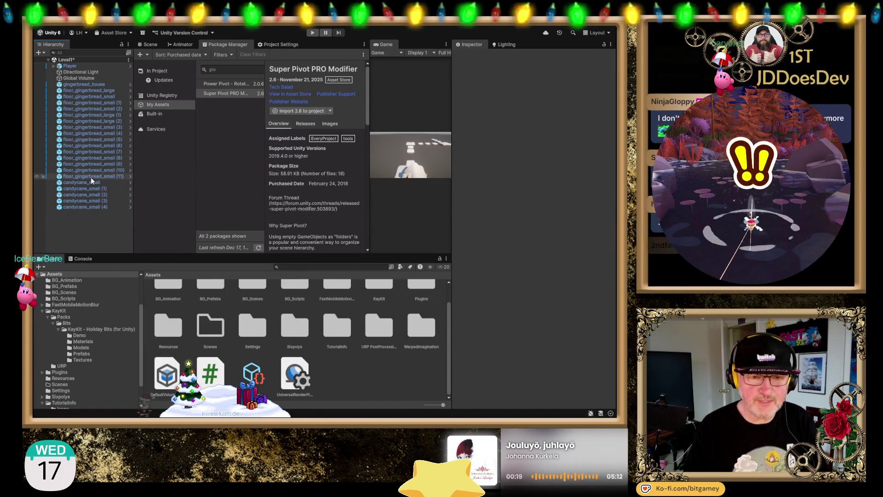
{"action": "left_click", "coordinate": [150, 44]}
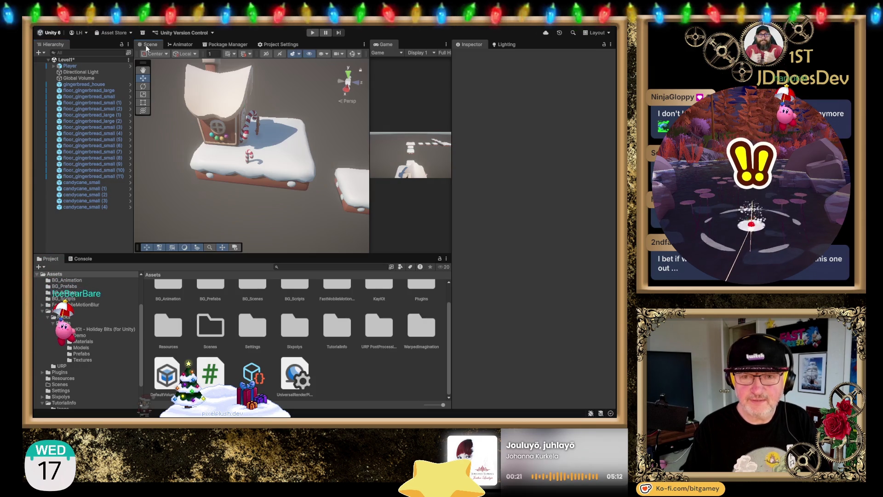
{"action": "double_click", "coordinate": [79, 183]}
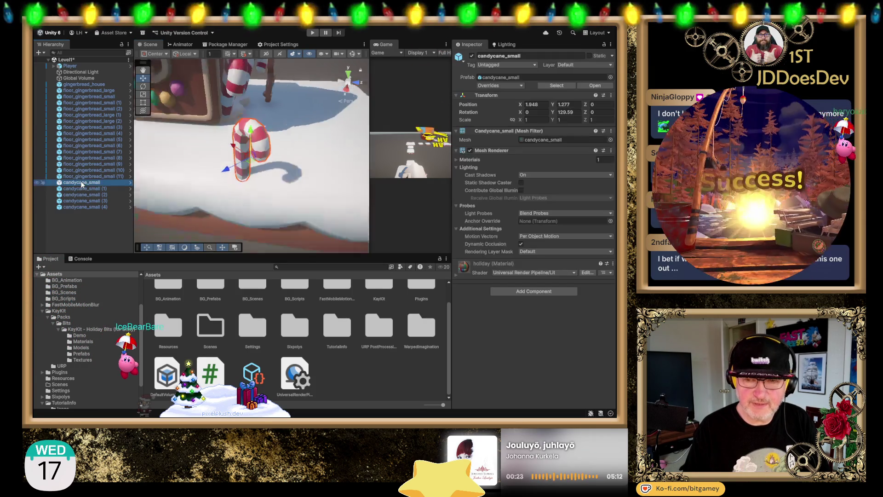
{"action": "scroll", "coordinate": [170, 146], "scroll_direction": "down", "scroll_amount": 10}
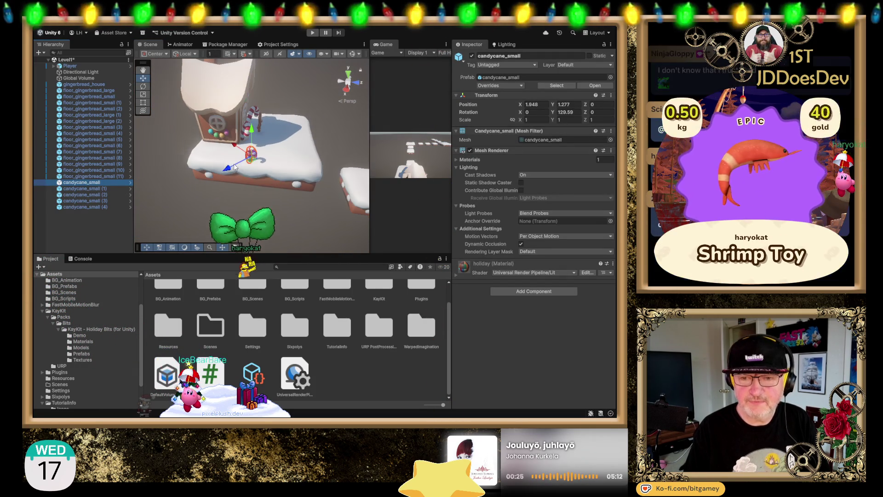
Spread the five selected small candy canes evenly along Z from -1.5 to 1.5.
{"action": "left_click", "coordinate": [87, 207], "text": "shift"}
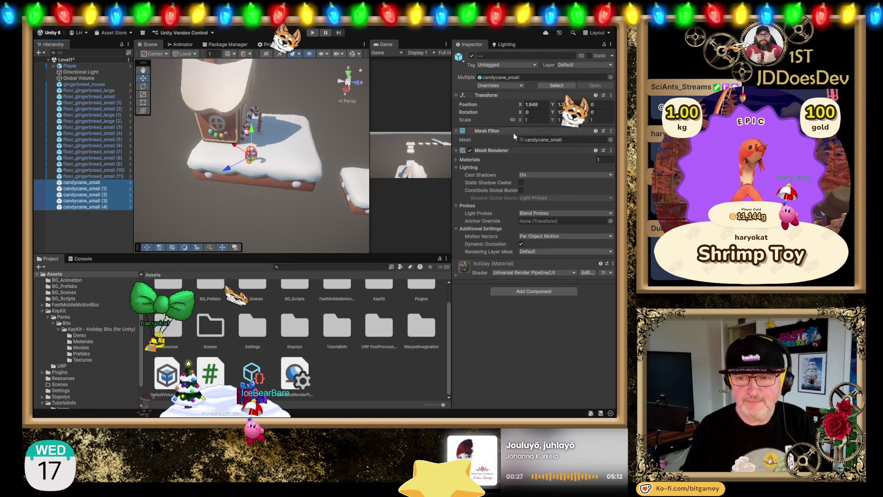
{"action": "key", "text": "BackSpace"}
{"action": "type", "text": "(-5"}
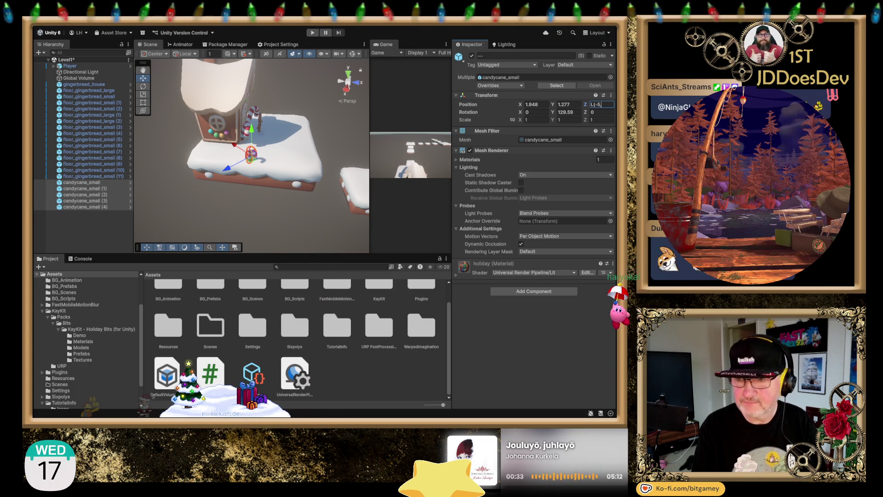
{"action": "type", "text": ",5"}
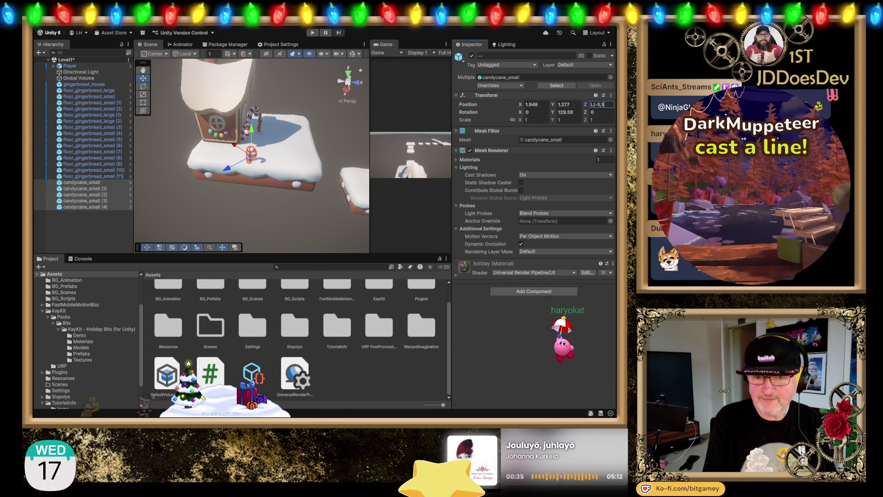
{"action": "type", "text": ")"}
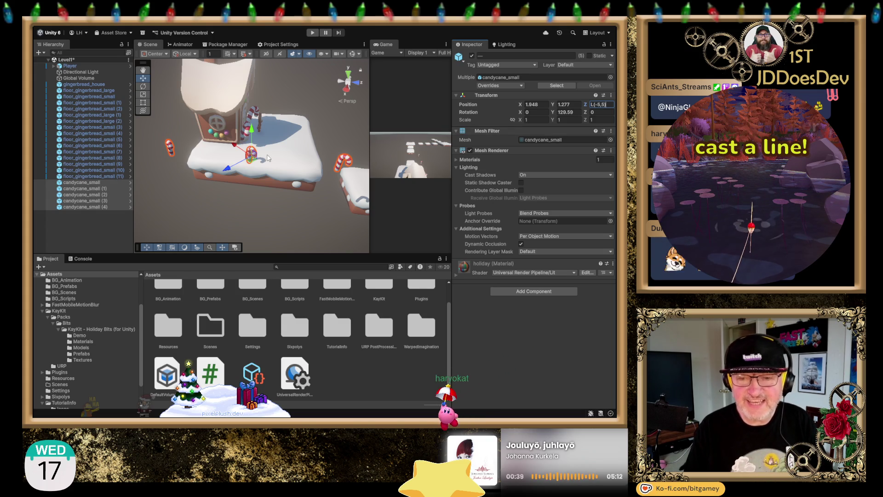
{"action": "scroll", "coordinate": [242, 162], "scroll_direction": "down", "scroll_amount": 5}
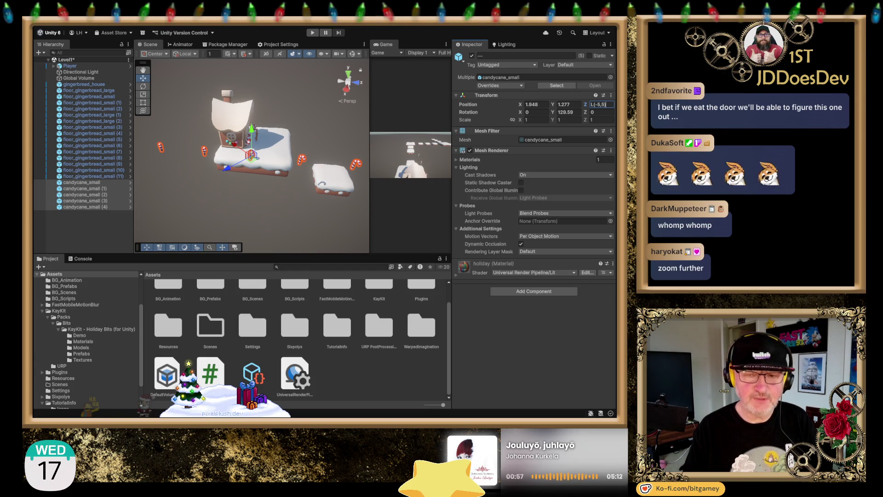
{"action": "scroll", "coordinate": [316, 188], "scroll_direction": "down", "scroll_amount": 5}
{"action": "scroll", "coordinate": [315, 190], "scroll_direction": "down", "scroll_amount": 6}
{"action": "scroll", "coordinate": [327, 193], "scroll_direction": "up", "scroll_amount": 10}
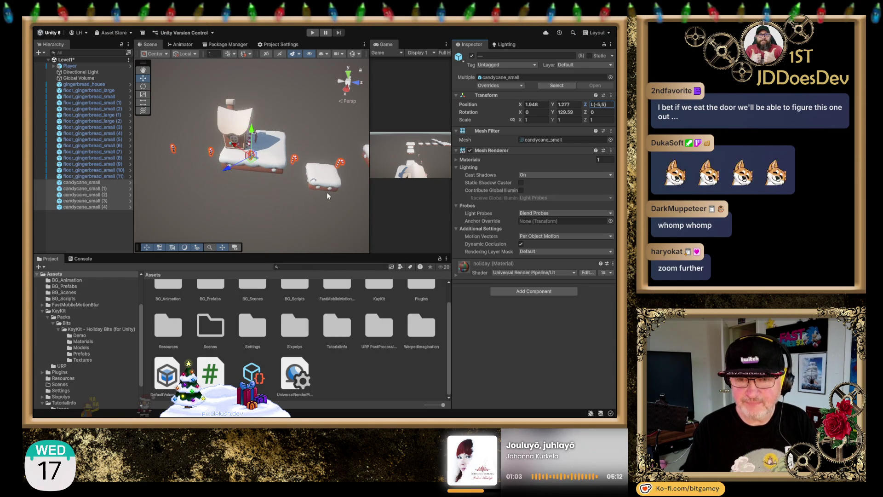
{"action": "scroll", "coordinate": [326, 195], "scroll_direction": "up", "scroll_amount": 2}
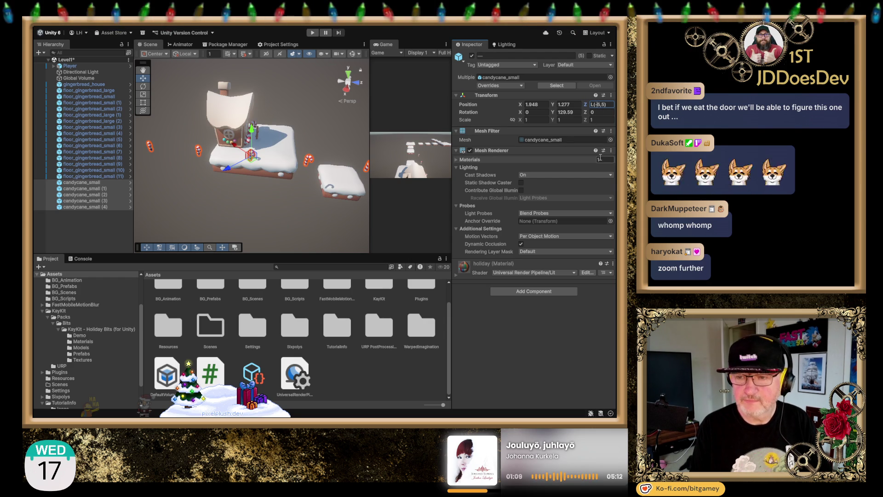
{"action": "type", "text": "2"}
{"action": "key", "text": "Return"}
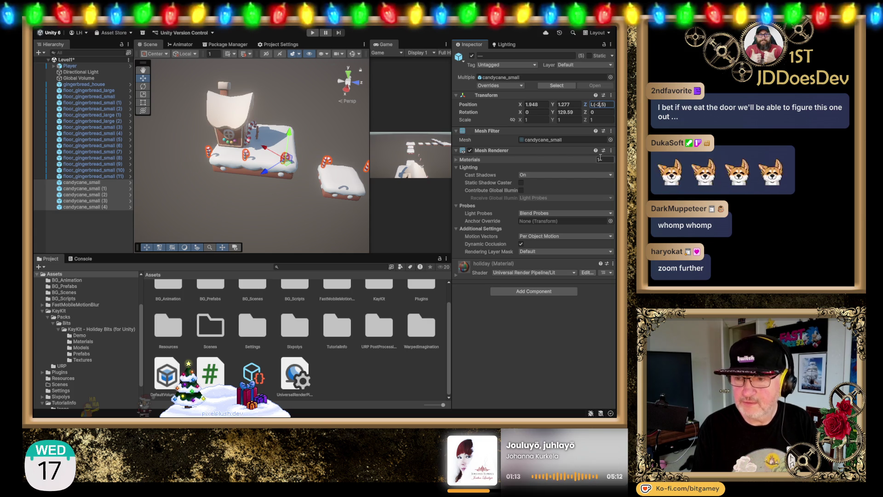
{"action": "type", "text": "1"}
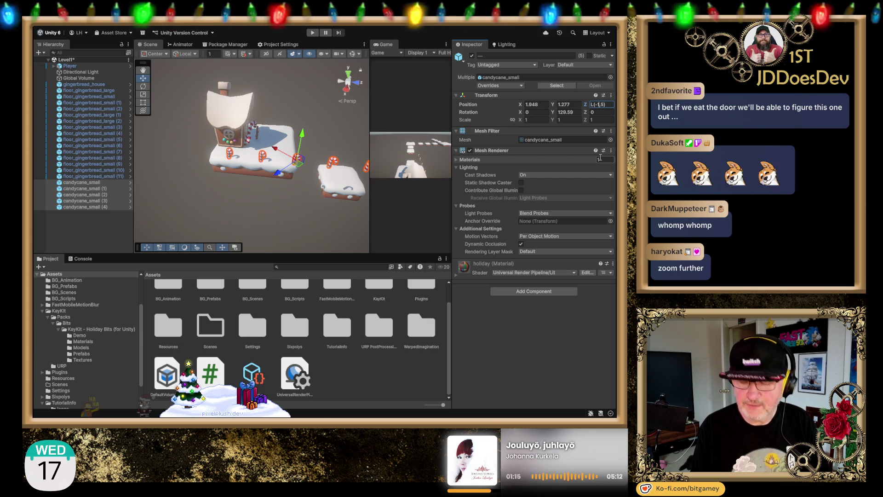
{"action": "type", "text": ".5,"}
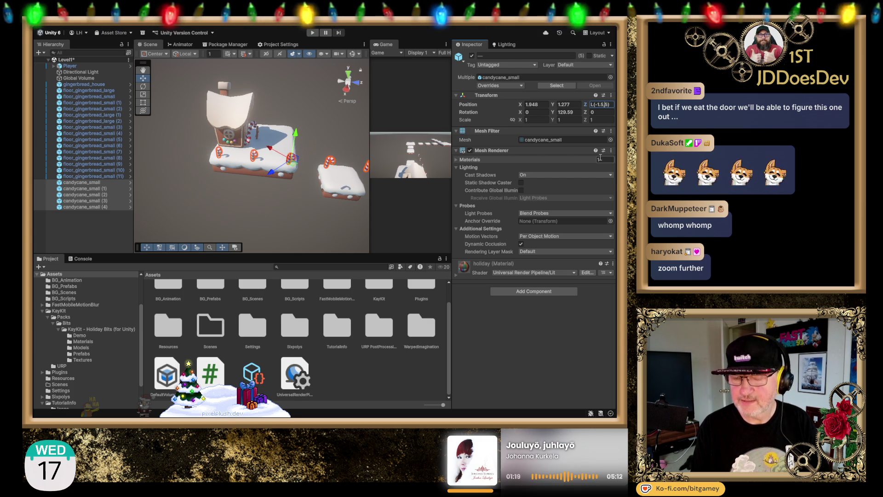
{"action": "type", "text": "1."}
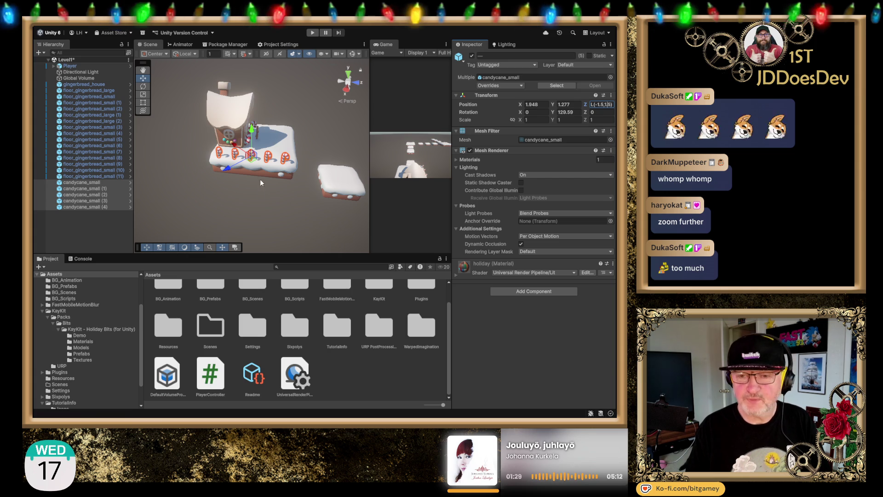
Center the view on the candy cane row, recheck its Z position, and deselect.
{"action": "scroll", "coordinate": [265, 158], "scroll_direction": "up", "scroll_amount": 5}
{"action": "left_click_drag", "start_coordinate": [325, 122], "coordinate": [317, 116]}
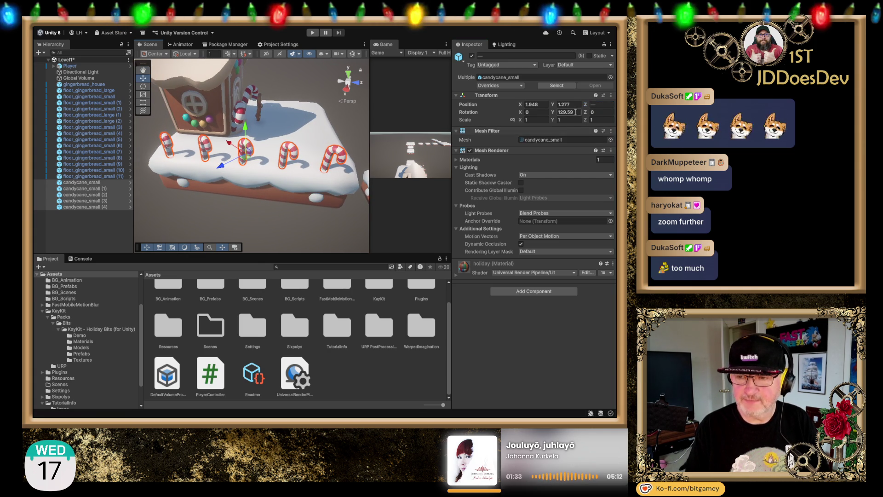
{"action": "left_click", "coordinate": [608, 104]}
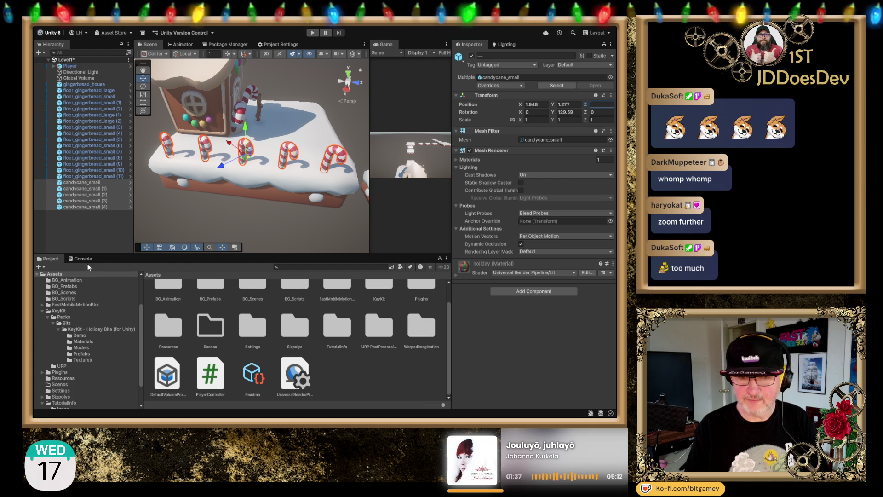
{"action": "left_click", "coordinate": [82, 231]}
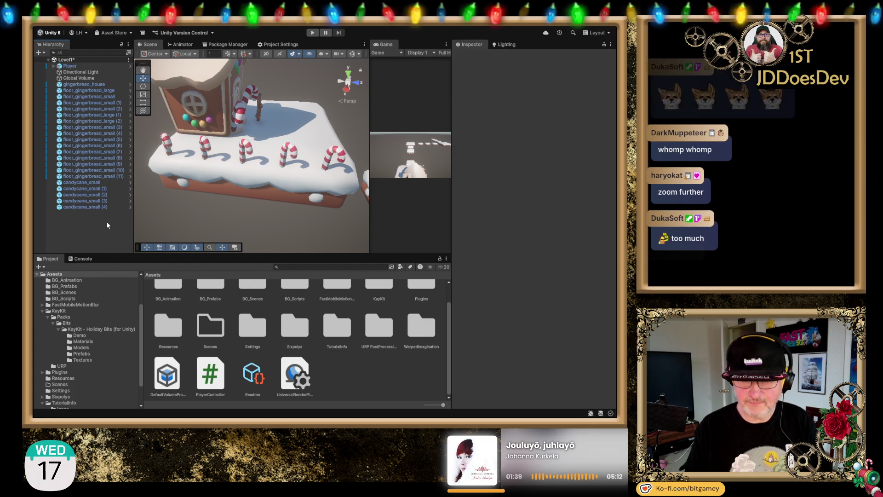
{"action": "scroll", "coordinate": [210, 207], "scroll_direction": "up", "scroll_amount": 3}
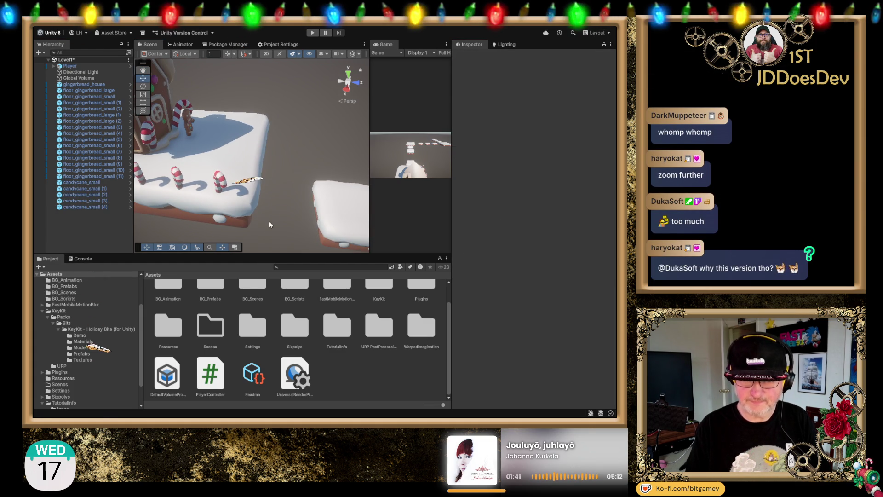
{"action": "scroll", "coordinate": [276, 202], "scroll_direction": "up", "scroll_amount": 3}
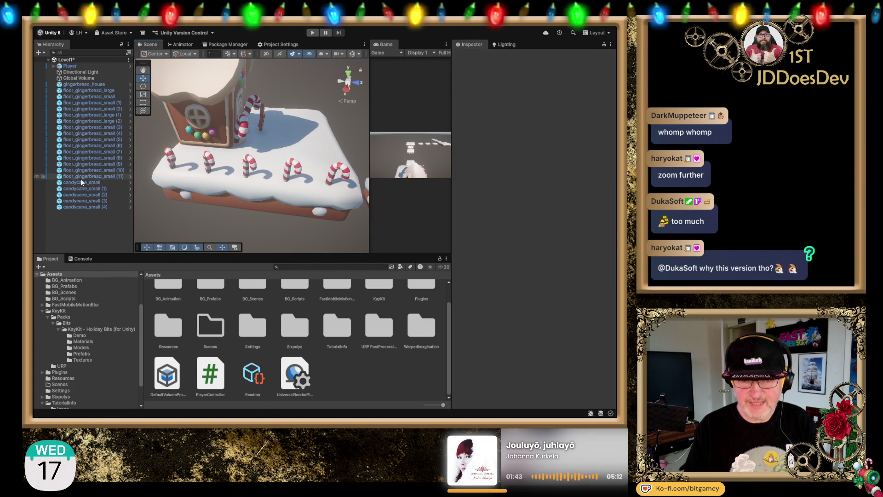
Select the five small candy canes and duplicate them with Ctrl+D.
{"action": "left_click", "coordinate": [86, 182]}
{"action": "left_click", "coordinate": [93, 207], "text": "shift"}
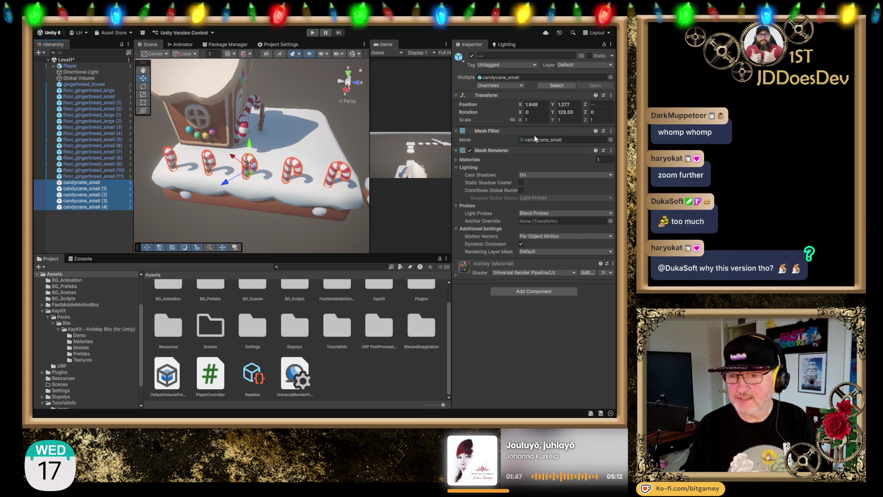
{"action": "key", "text": "ctrl+d"}
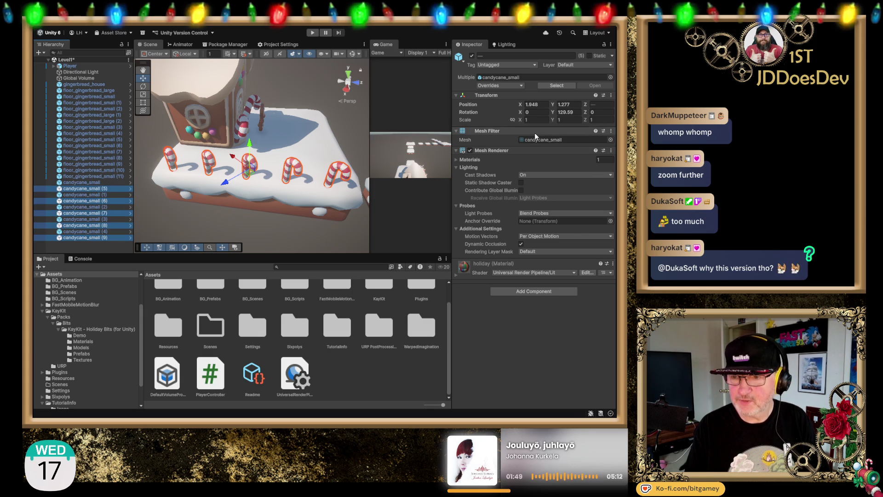
Make the copies' X position negative and fine-tune it to about -1.7, then deselect.
{"action": "left_click", "coordinate": [536, 95]}
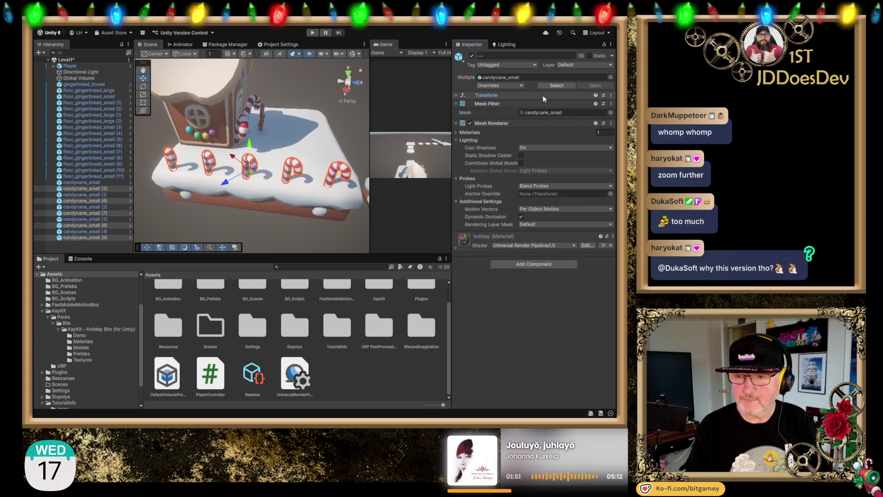
{"action": "left_click", "coordinate": [543, 95]}
{"action": "left_click", "coordinate": [538, 105]}
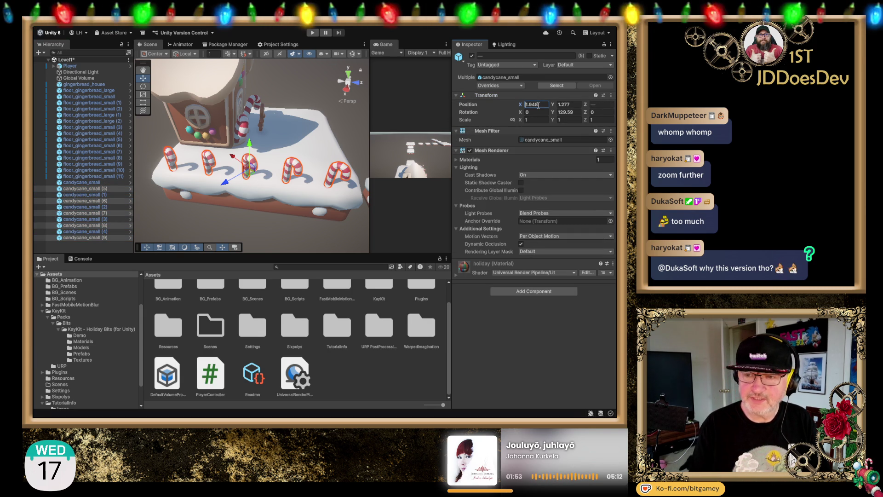
{"action": "left_click", "coordinate": [538, 106]}
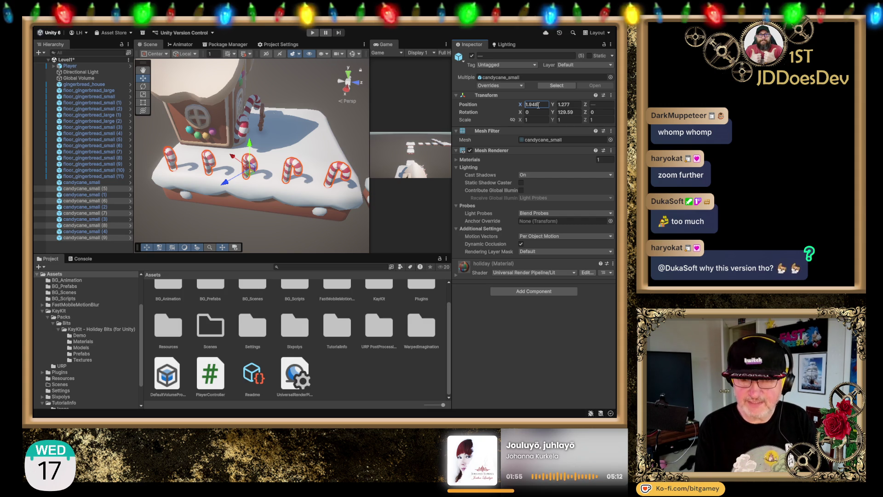
{"action": "type", "text": "-"}
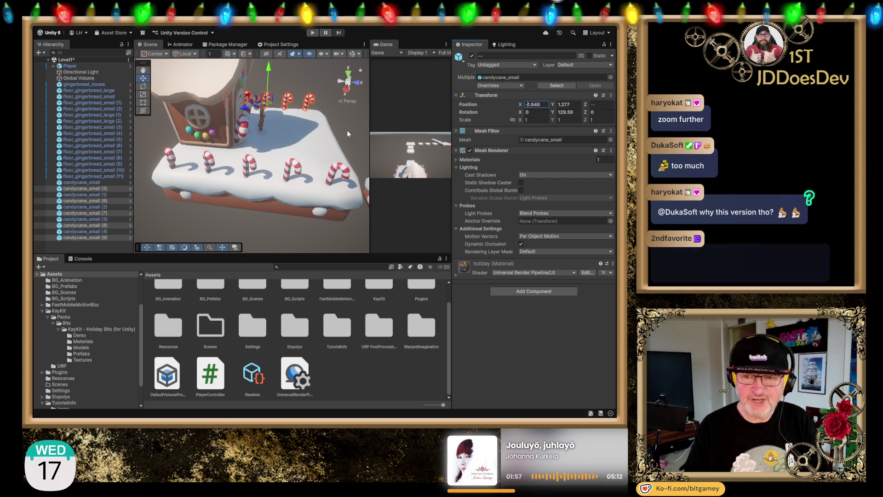
{"action": "left_click", "coordinate": [359, 83]}
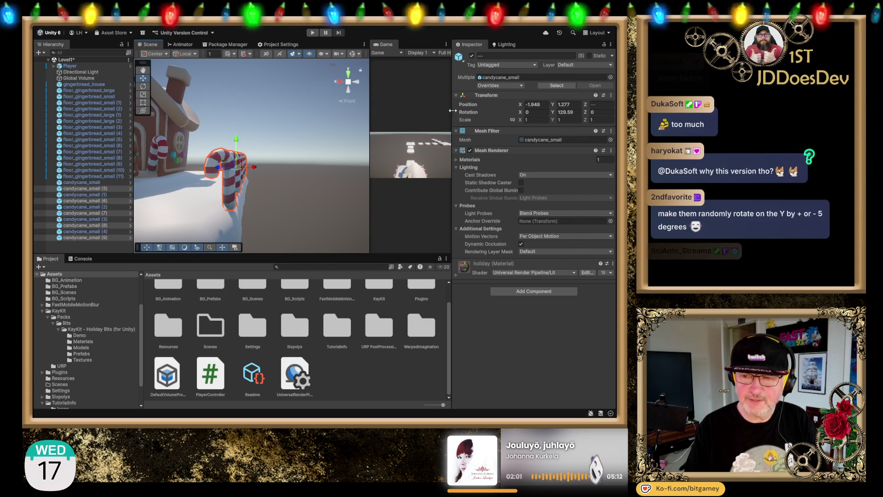
{"action": "left_click_drag", "start_coordinate": [520, 106], "coordinate": [522, 107]}
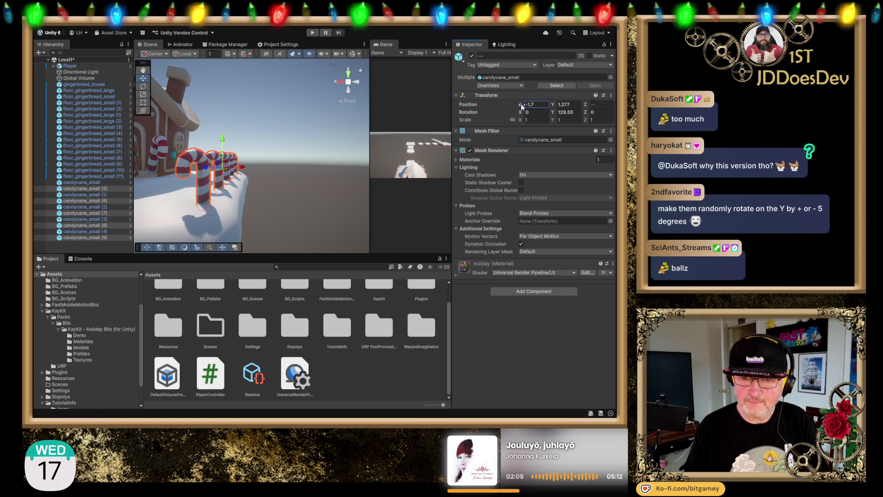
{"action": "scroll", "coordinate": [304, 163], "scroll_direction": "down", "scroll_amount": 10}
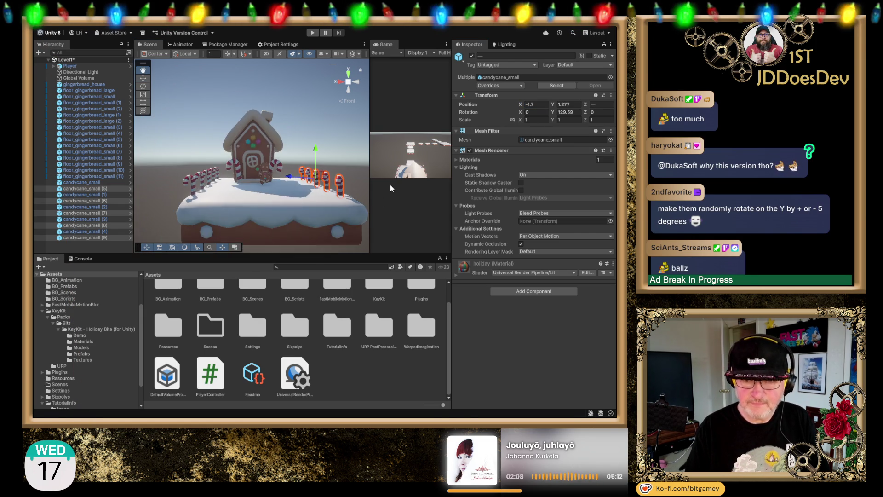
{"action": "left_click", "coordinate": [268, 197]}
{"action": "scroll", "coordinate": [268, 196], "scroll_direction": "down", "scroll_amount": 5}
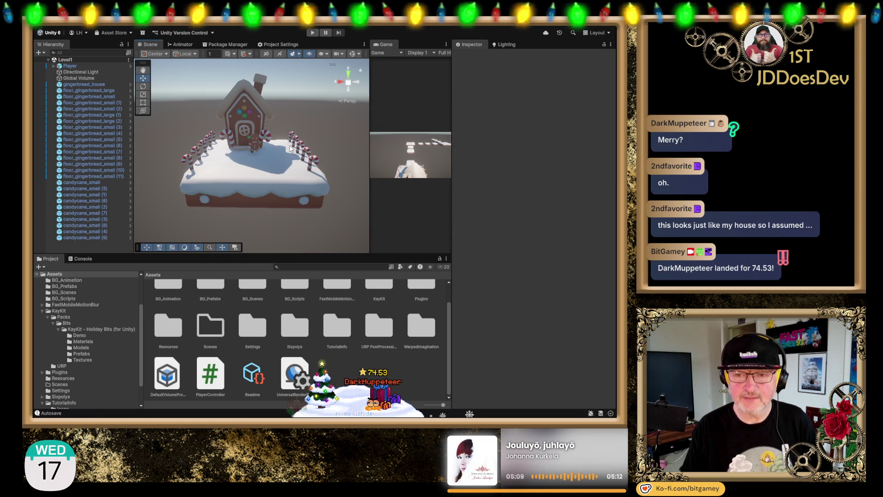
Widen the Game view, pan to the floating platforms, and start Play mode to test Level1.
{"action": "mouse_move", "coordinate": [226, 164]}
{"action": "left_mouse_down"}
{"action": "mouse_move", "coordinate": [316, 161]}
{"action": "mouse_move", "coordinate": [269, 189]}
{"action": "mouse_move", "coordinate": [264, 170]}
{"action": "mouse_move", "coordinate": [287, 173]}
{"action": "mouse_move", "coordinate": [329, 68]}
{"action": "left_mouse_up"}
{"action": "scroll", "coordinate": [270, 189], "scroll_direction": "up", "scroll_amount": 5}
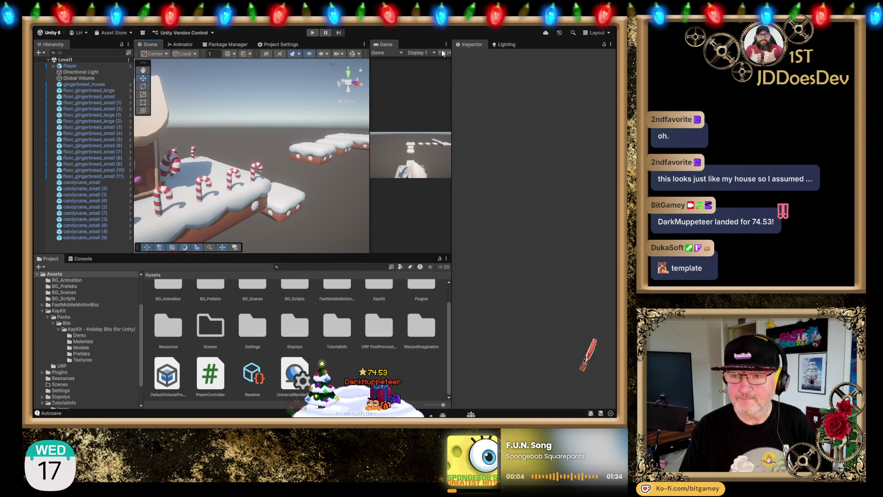
{"action": "left_click_drag", "start_coordinate": [369, 91], "coordinate": [275, 94]}
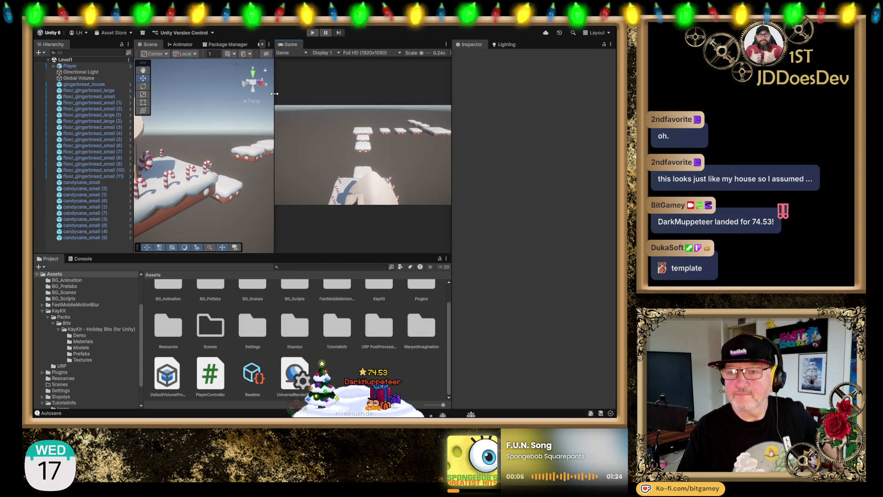
{"action": "mouse_move", "coordinate": [232, 157]}
{"action": "left_mouse_down"}
{"action": "mouse_move", "coordinate": [244, 167]}
{"action": "mouse_move", "coordinate": [216, 188]}
{"action": "left_mouse_up"}
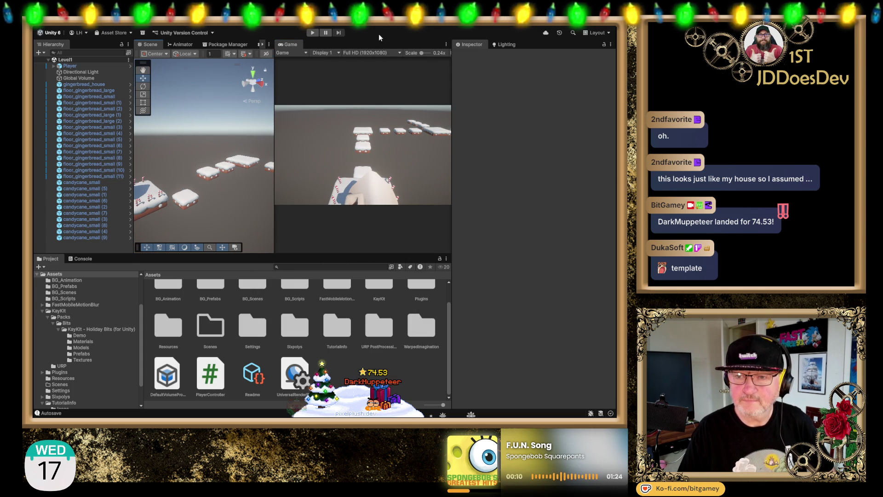
{"action": "left_click", "coordinate": [311, 33]}
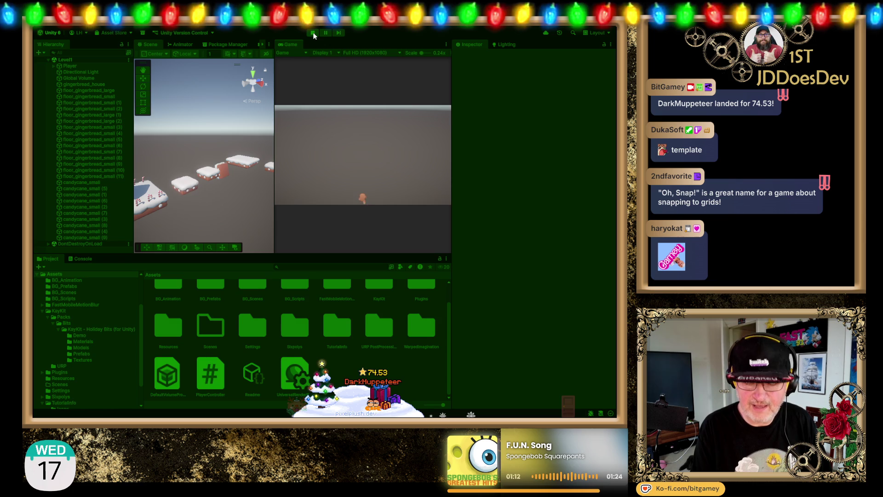
{"action": "left_click", "coordinate": [313, 32]}
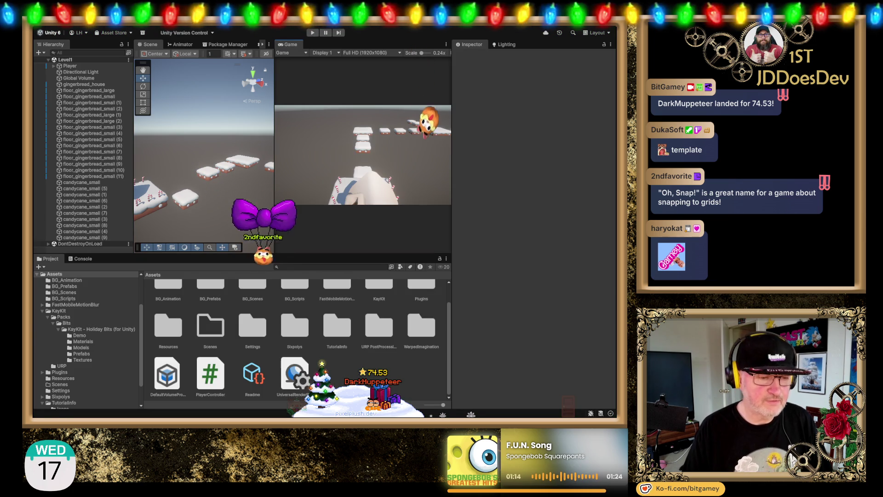
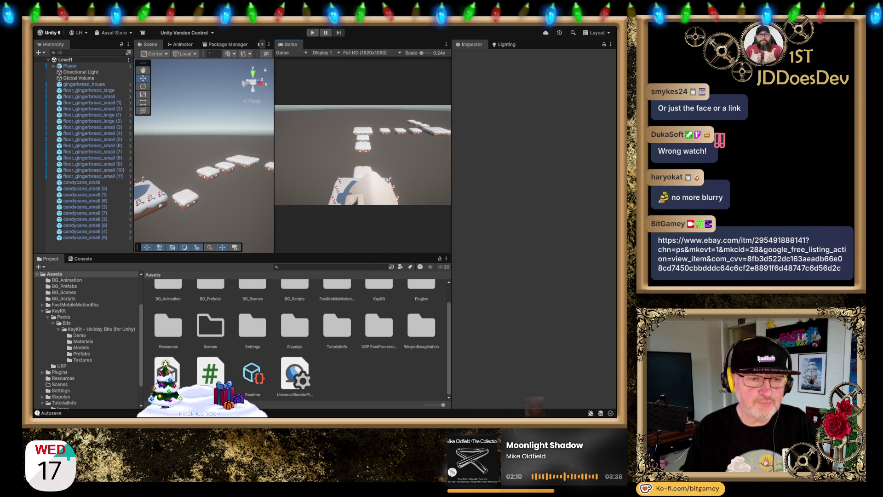
Switch from the Unity Editor to the browser showing the eBay Avon watch listing.
{"action": "key", "text": "alt+Tab"}
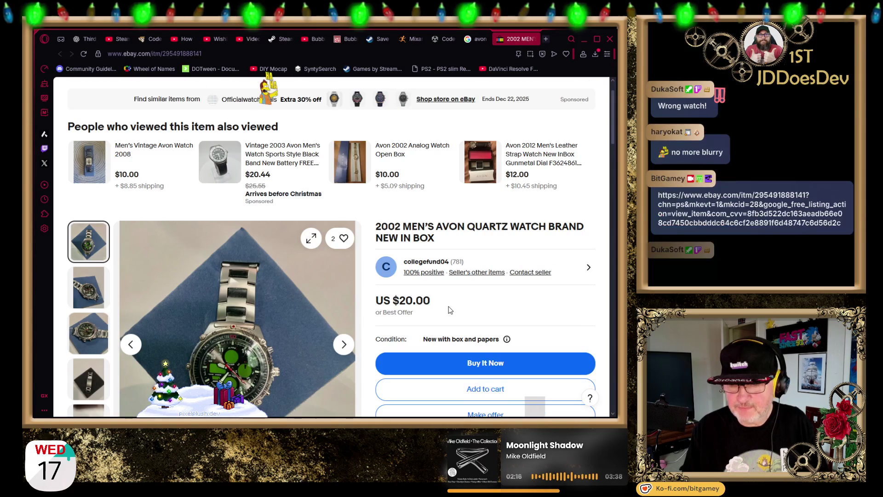
Scroll down the eBay watch listing page in Opera.
{"action": "scroll", "coordinate": [414, 326], "scroll_direction": "down", "scroll_amount": 2}
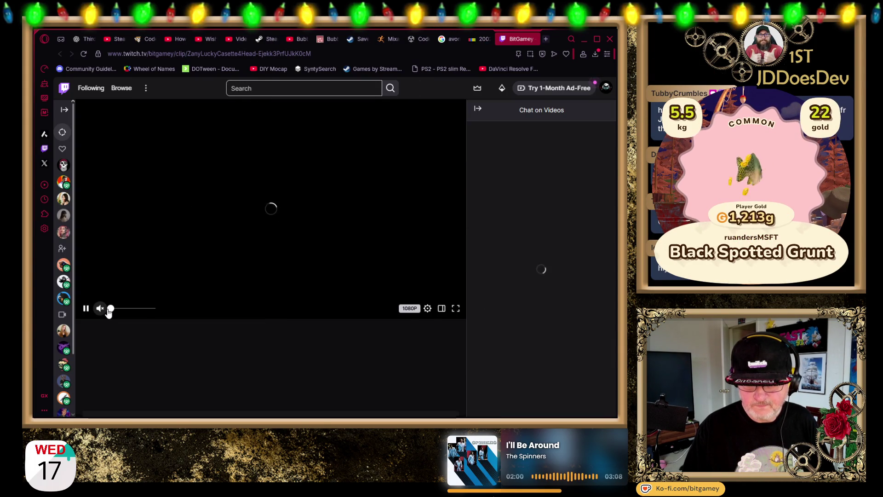
Unmute the Twitch clip so it plays with sound.
{"action": "left_click", "coordinate": [100, 309]}
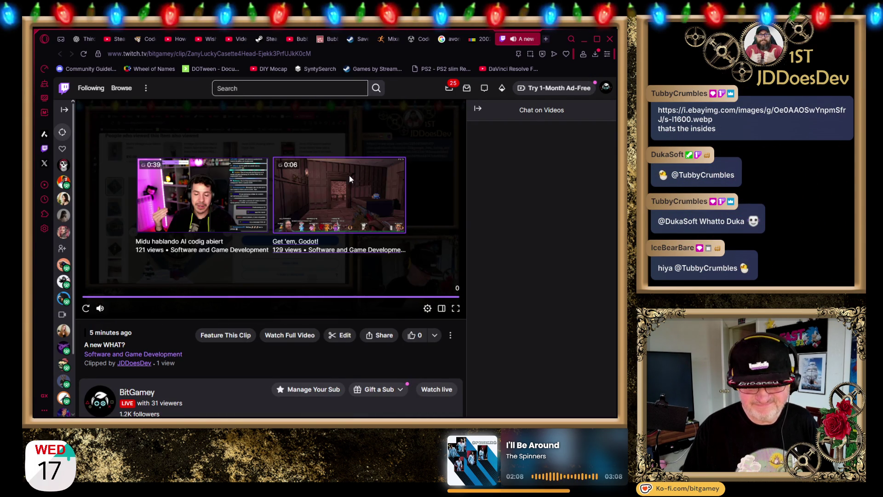
Return to the eBay listing for the 2002 men's Avon quartz watch.
{"action": "key", "text": "ctrl+Tab"}
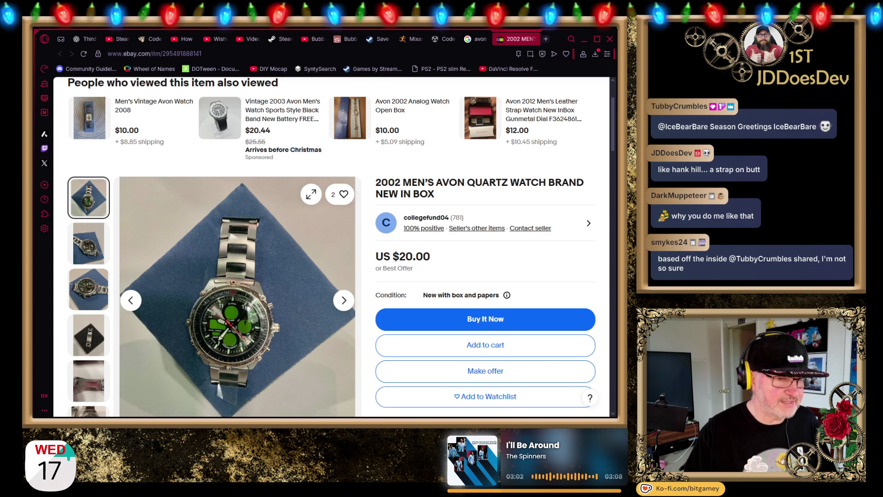
Open the listing's third photo full size and zoom in on it.
{"action": "left_click", "coordinate": [238, 296]}
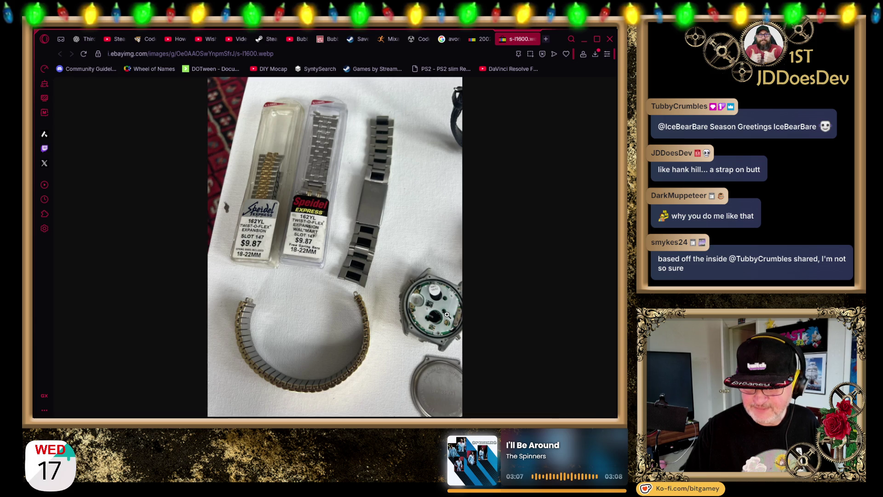
{"action": "left_click", "coordinate": [339, 339]}
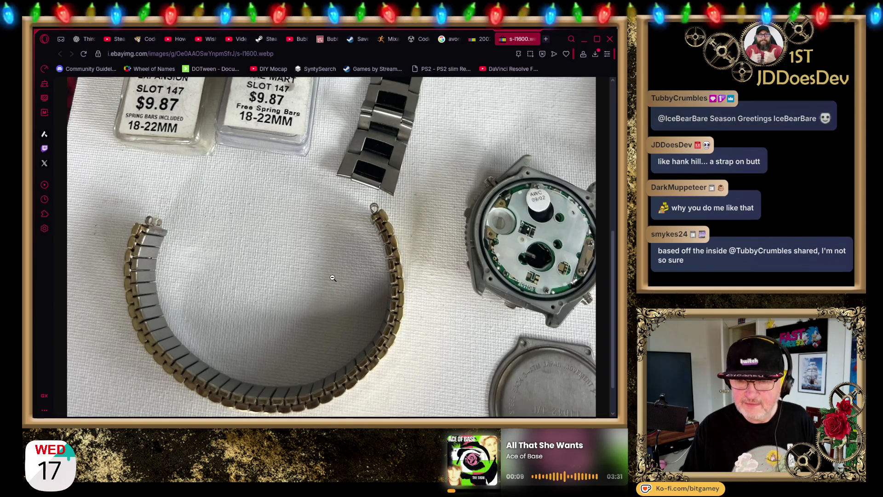
{"action": "scroll", "coordinate": [341, 207], "scroll_direction": "up", "scroll_amount": 5}
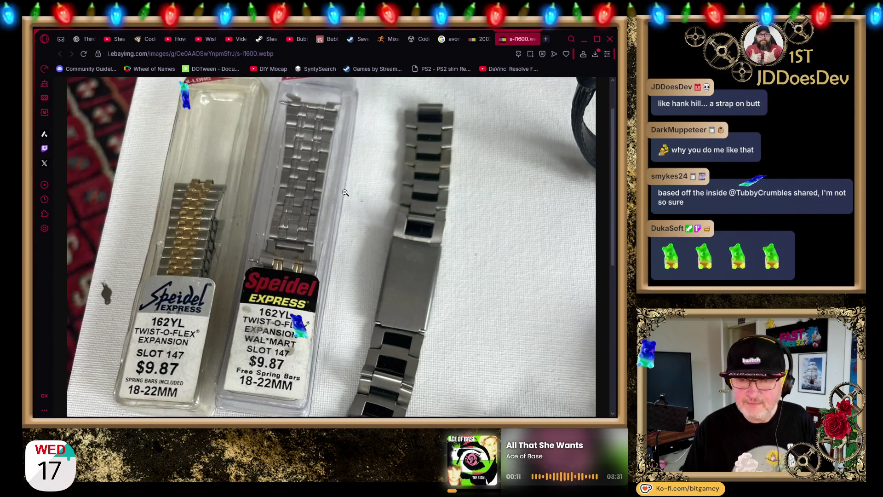
View the angled watch-face photo, then go back to the full-size watch bands photo tab.
{"action": "left_click", "coordinate": [472, 45]}
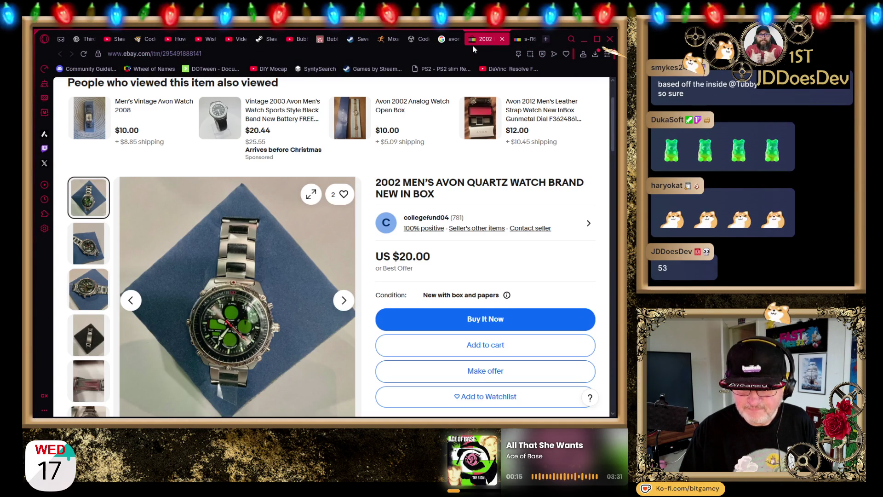
{"action": "scroll", "coordinate": [361, 210], "scroll_direction": "down", "scroll_amount": 2}
{"action": "scroll", "coordinate": [361, 209], "scroll_direction": "up", "scroll_amount": 1}
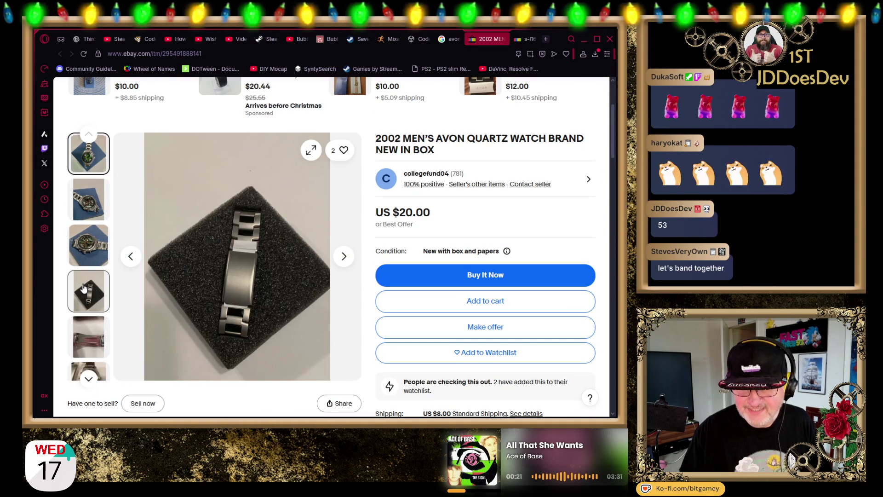
{"action": "left_click", "coordinate": [89, 245]}
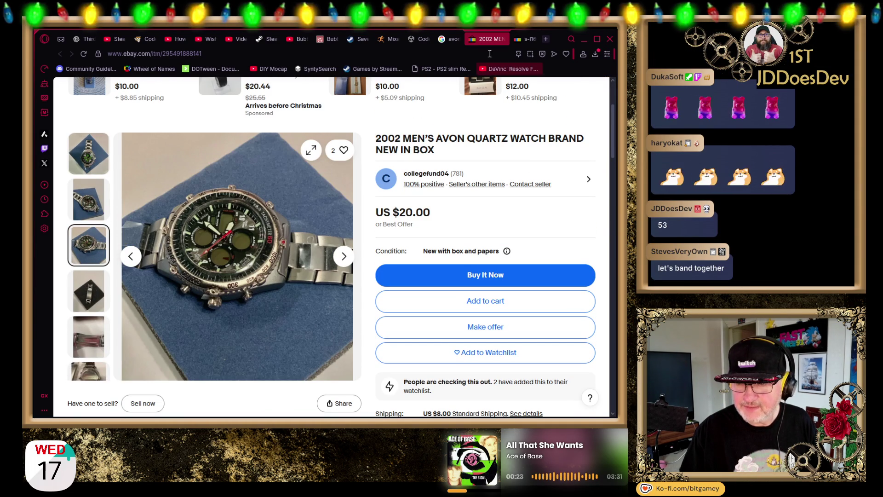
{"action": "left_click", "coordinate": [524, 38]}
{"action": "scroll", "coordinate": [409, 272], "scroll_direction": "down", "scroll_amount": 6}
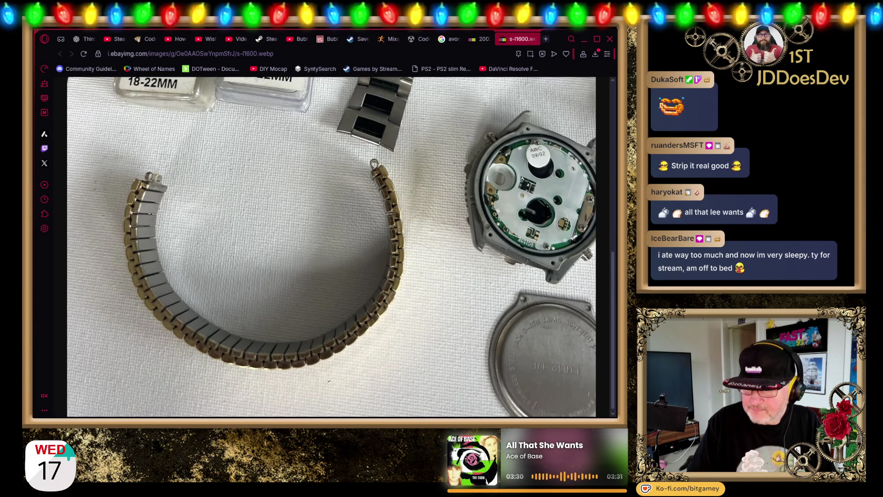
Zoom in on the Speidel band packages, bracelet and watch case, then fit the whole photo.
{"action": "left_click", "coordinate": [548, 188]}
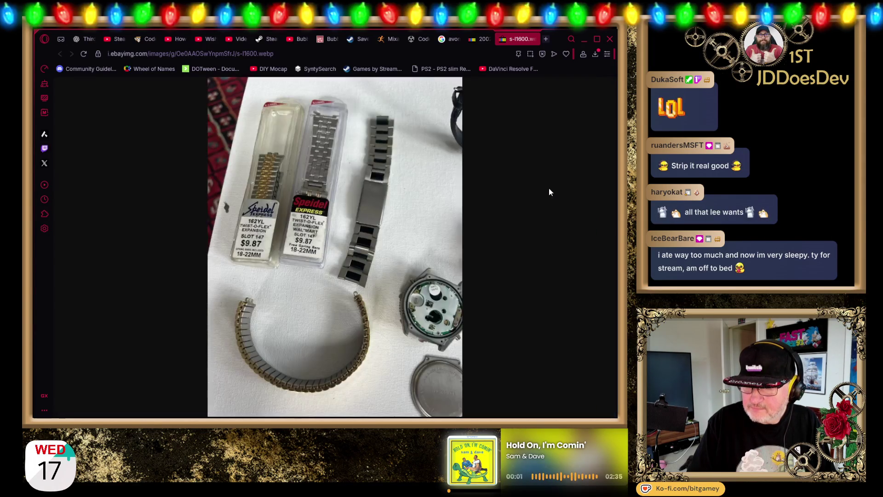
{"action": "left_click", "coordinate": [427, 272]}
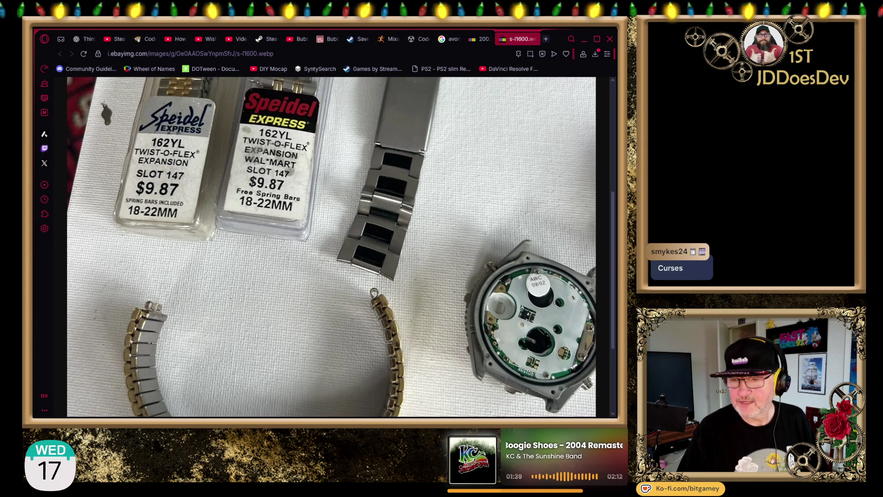
{"action": "left_click", "coordinate": [526, 262]}
{"action": "left_click", "coordinate": [421, 299]}
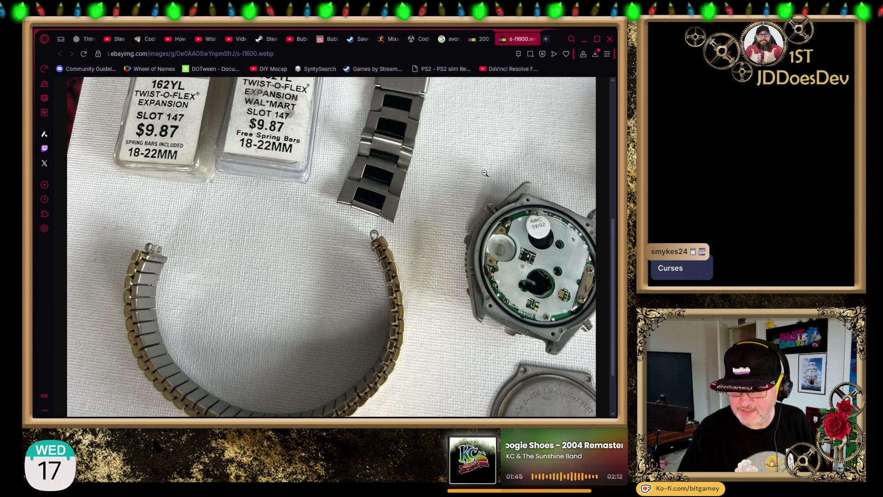
{"action": "left_click", "coordinate": [442, 167]}
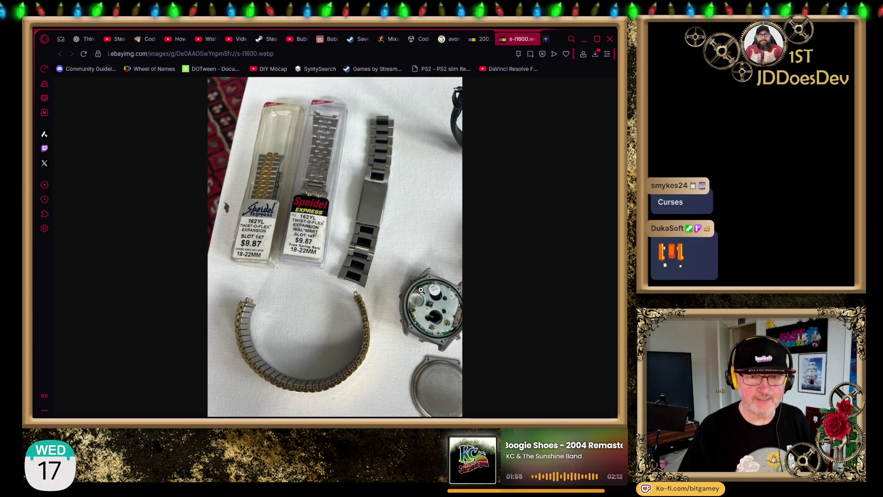
{"action": "left_click", "coordinate": [533, 39]}
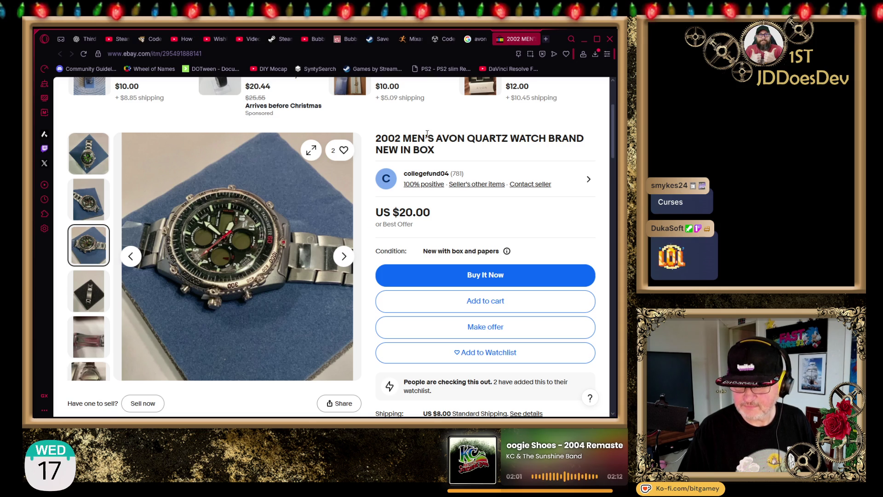
{"action": "scroll", "coordinate": [342, 255], "scroll_direction": "down", "scroll_amount": 1}
{"action": "scroll", "coordinate": [342, 255], "scroll_direction": "down", "scroll_amount": 1}
{"action": "scroll", "coordinate": [363, 230], "scroll_direction": "up", "scroll_amount": 3}
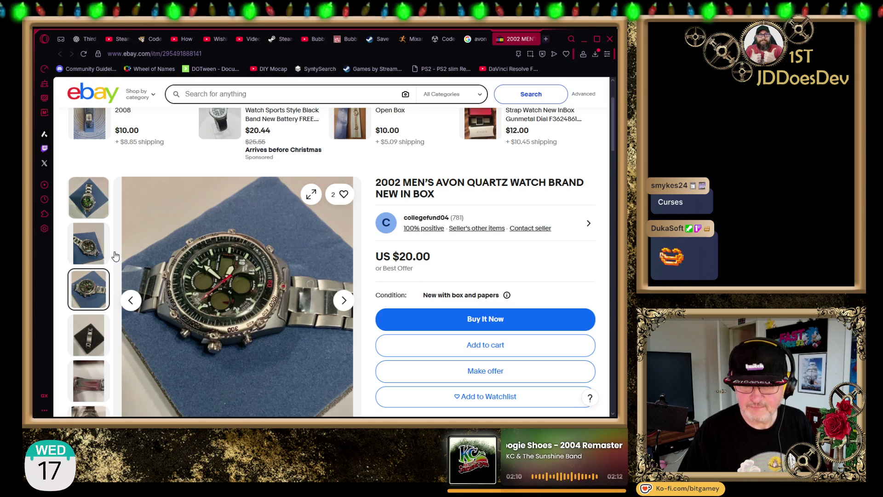
{"action": "left_click", "coordinate": [89, 243]}
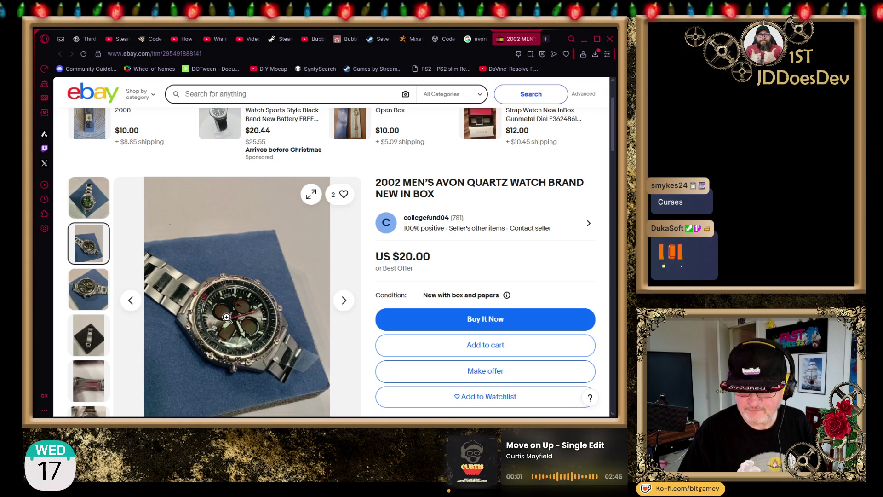
{"action": "left_click", "coordinate": [226, 317]}
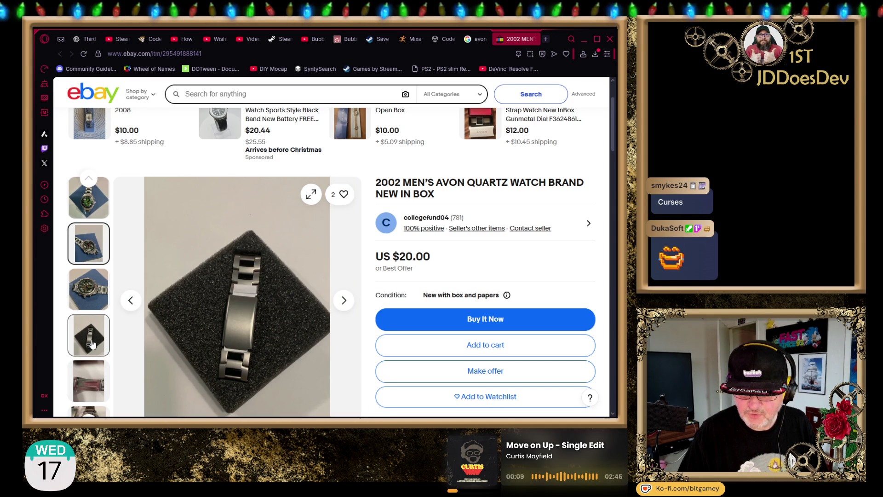
{"action": "scroll", "coordinate": [92, 344], "scroll_direction": "down", "scroll_amount": 3}
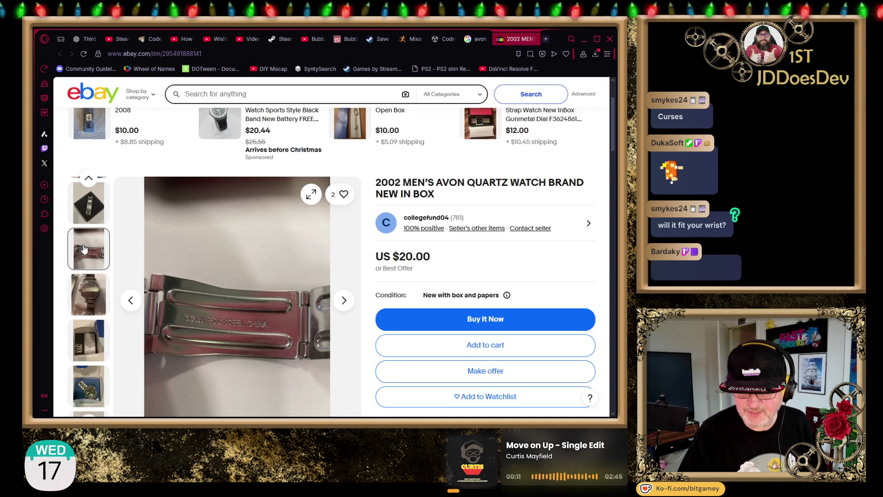
{"action": "left_click", "coordinate": [95, 297]}
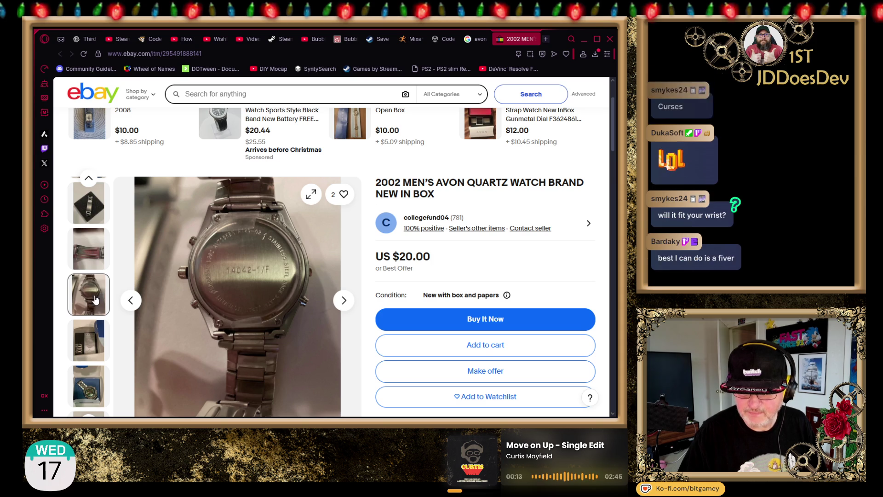
{"action": "scroll", "coordinate": [95, 299], "scroll_direction": "down", "scroll_amount": 1}
{"action": "left_click", "coordinate": [90, 303]}
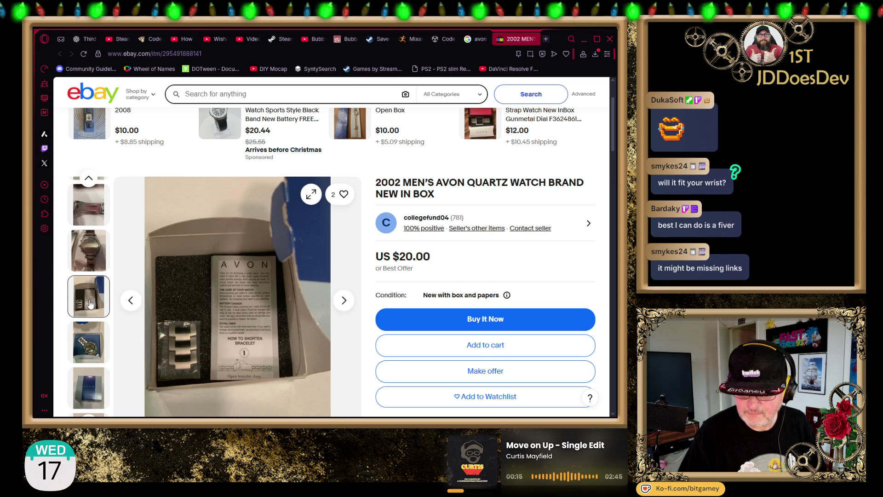
{"action": "left_click", "coordinate": [221, 297]}
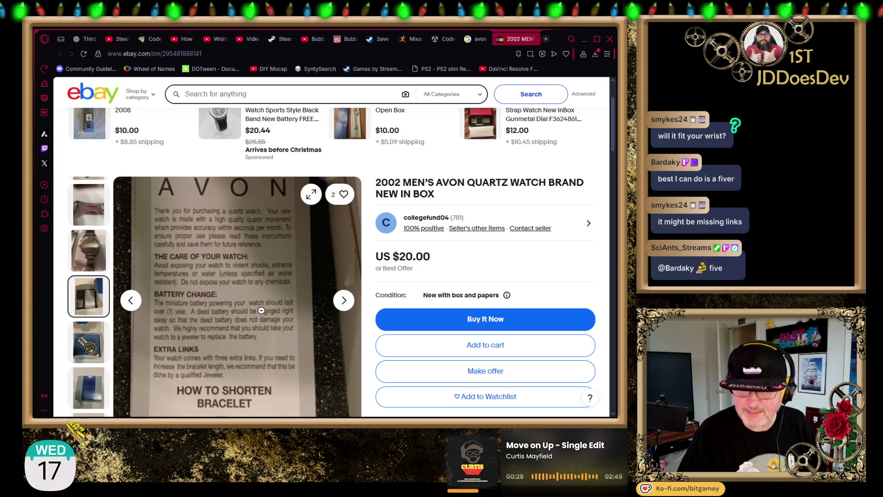
{"action": "left_click", "coordinate": [254, 310]}
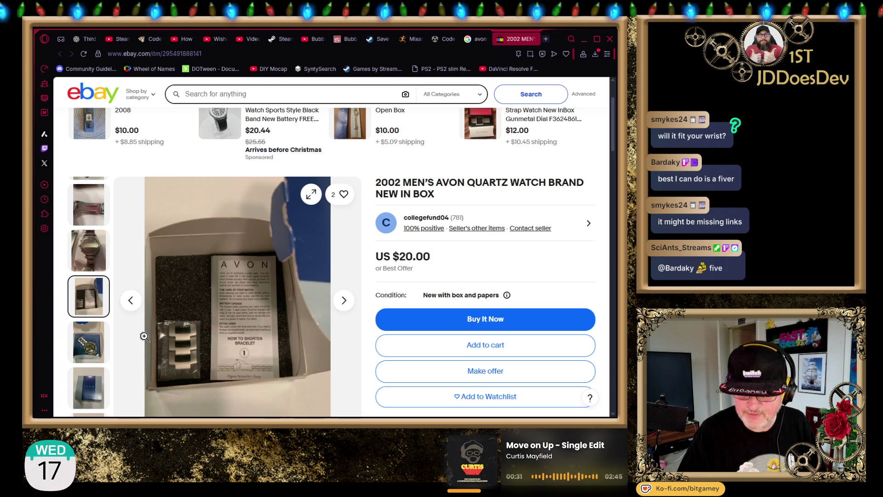
{"action": "scroll", "coordinate": [93, 339], "scroll_direction": "down", "scroll_amount": 1}
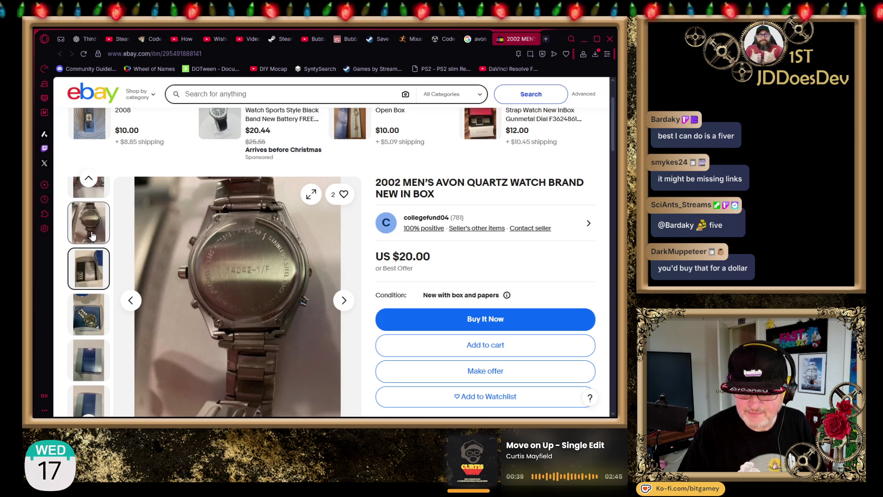
{"action": "scroll", "coordinate": [92, 230], "scroll_direction": "up", "scroll_amount": 3}
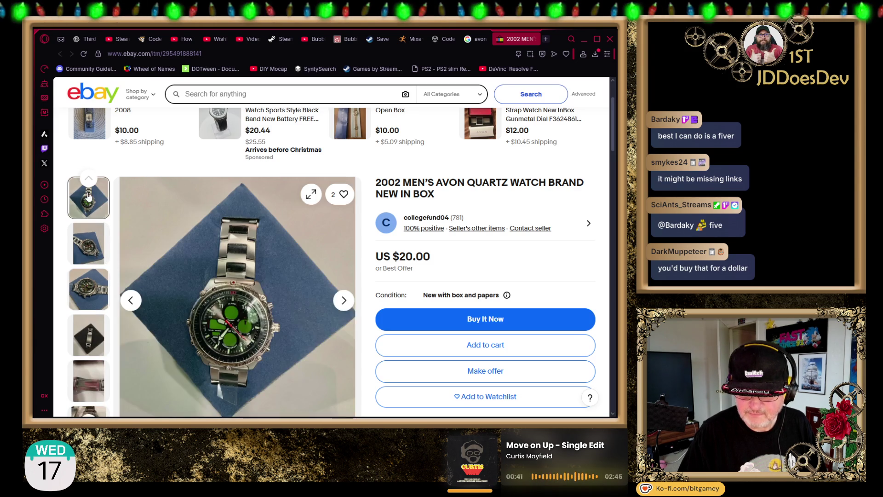
{"action": "scroll", "coordinate": [363, 318], "scroll_direction": "down", "scroll_amount": 15}
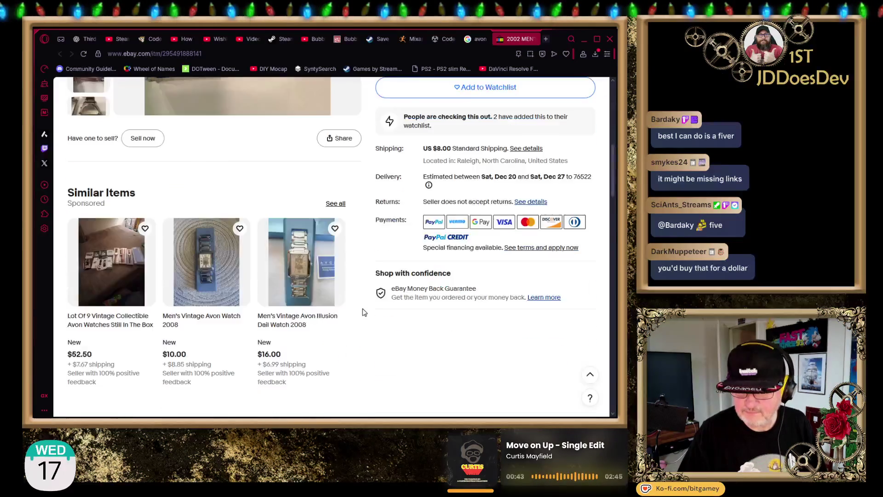
{"action": "scroll", "coordinate": [363, 294], "scroll_direction": "down", "scroll_amount": 5}
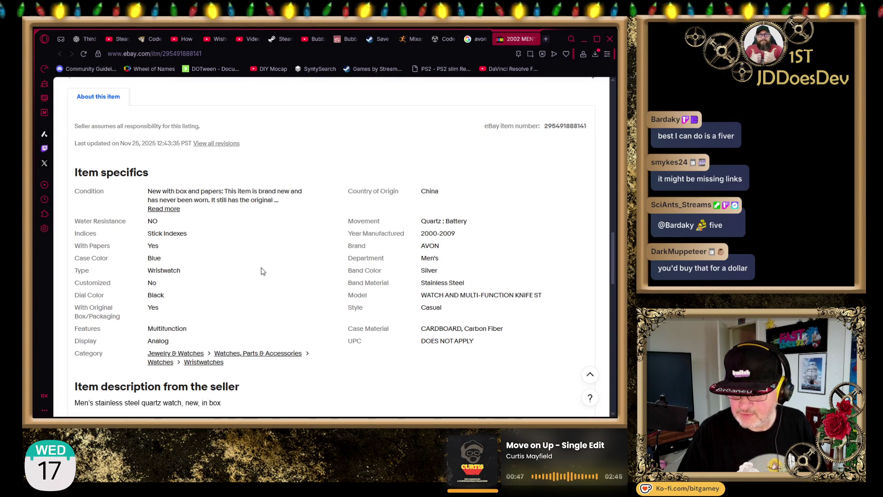
{"action": "scroll", "coordinate": [262, 272], "scroll_direction": "down", "scroll_amount": 5}
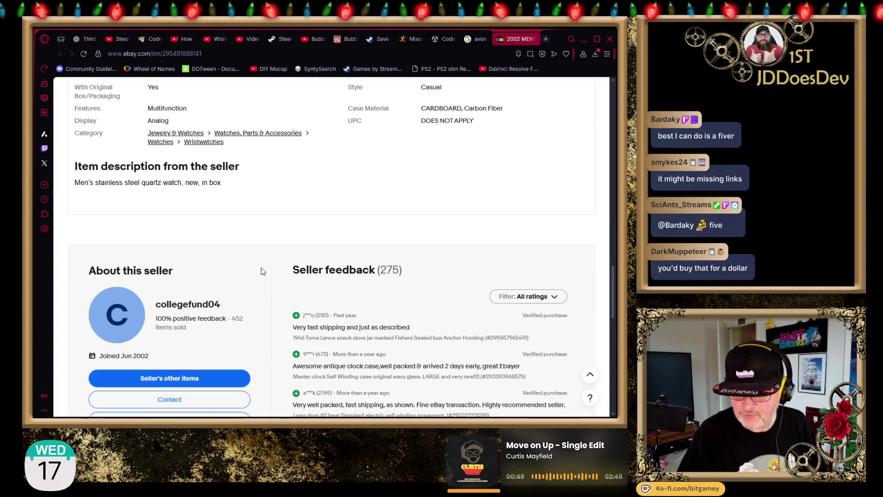
{"action": "scroll", "coordinate": [262, 268], "scroll_direction": "up", "scroll_amount": 10}
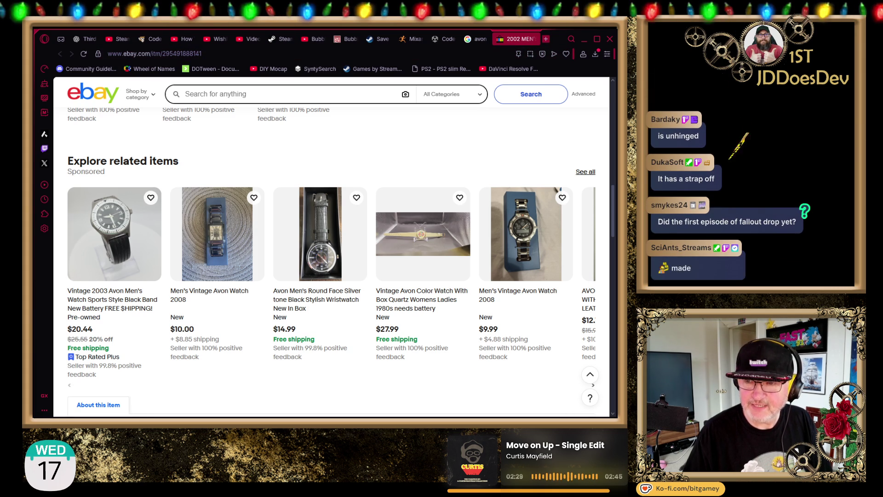
{"action": "scroll", "coordinate": [331, 248], "scroll_direction": "up", "scroll_amount": 15}
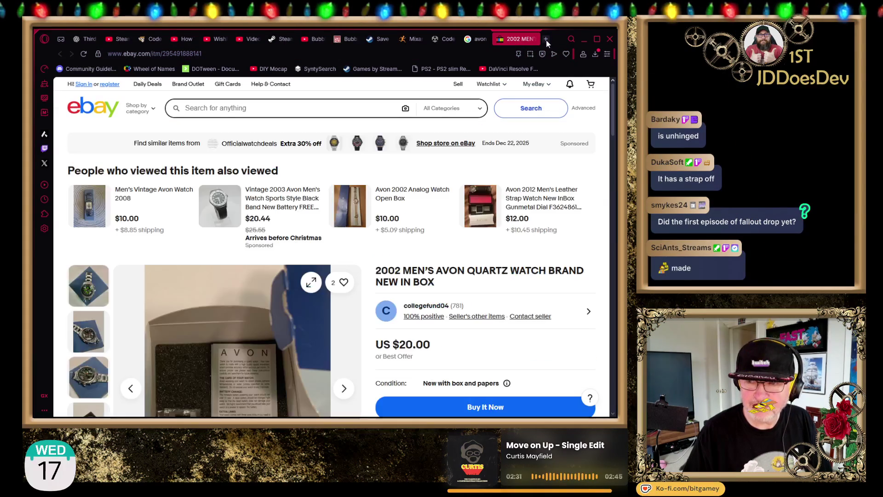
Google "fallout season 2" in a new tab, then switch back to the Unity Editor.
{"action": "left_click", "coordinate": [546, 40]}
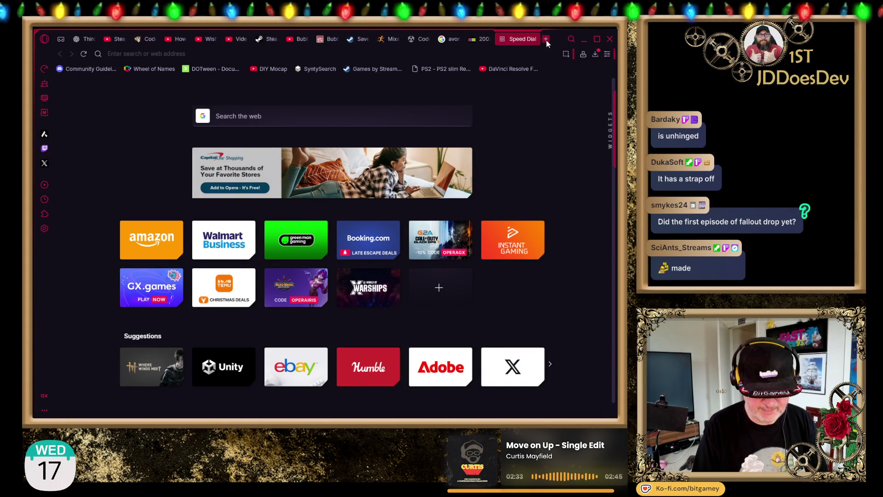
{"action": "type", "text": "fallout season 2"}
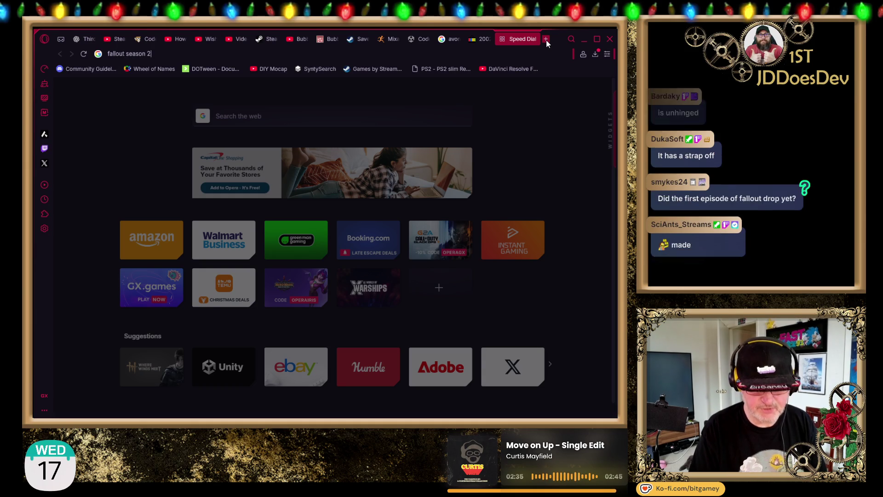
{"action": "key", "text": "Return"}
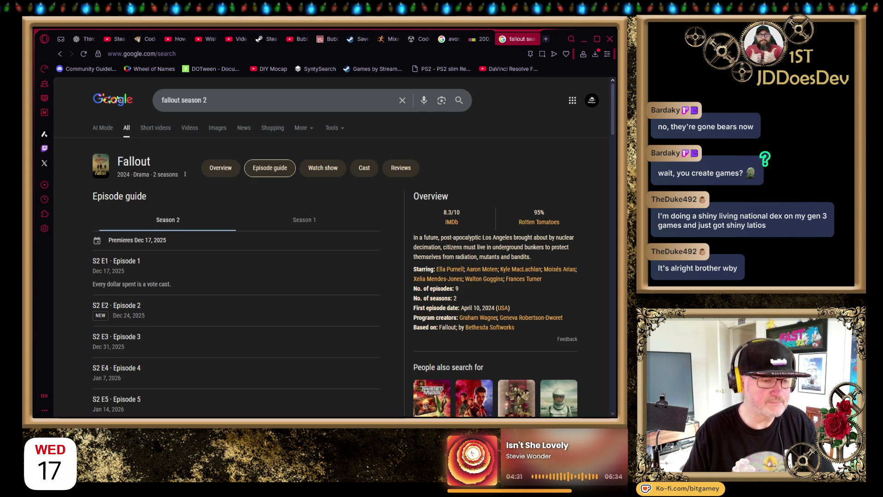
{"action": "key", "text": "alt+Tab"}
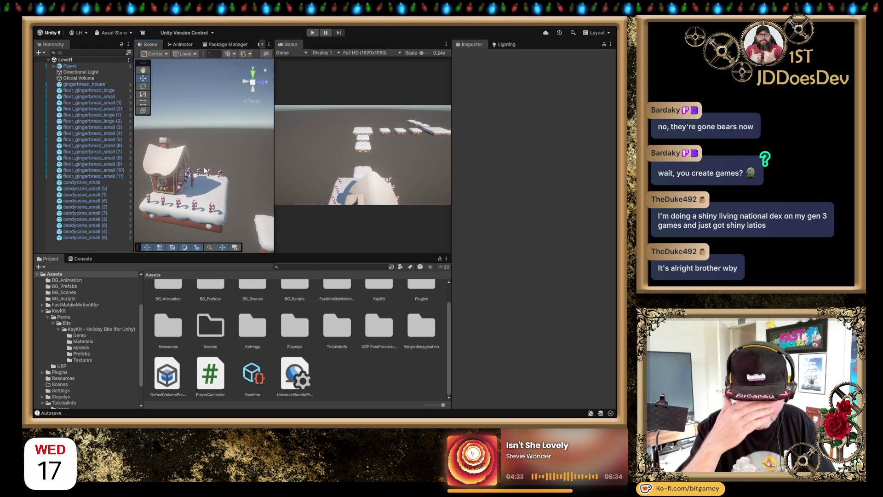
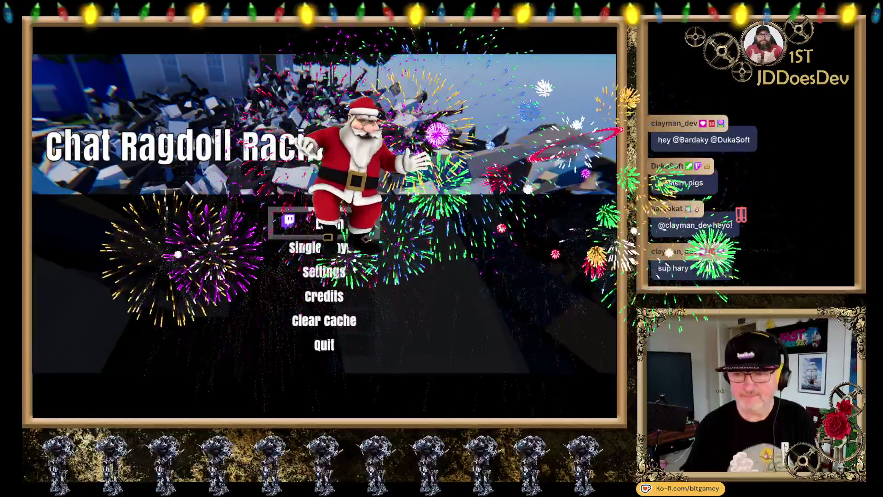
Log in with the Twitch streaming account and choose the Free for all game mode.
{"action": "left_click", "coordinate": [325, 223]}
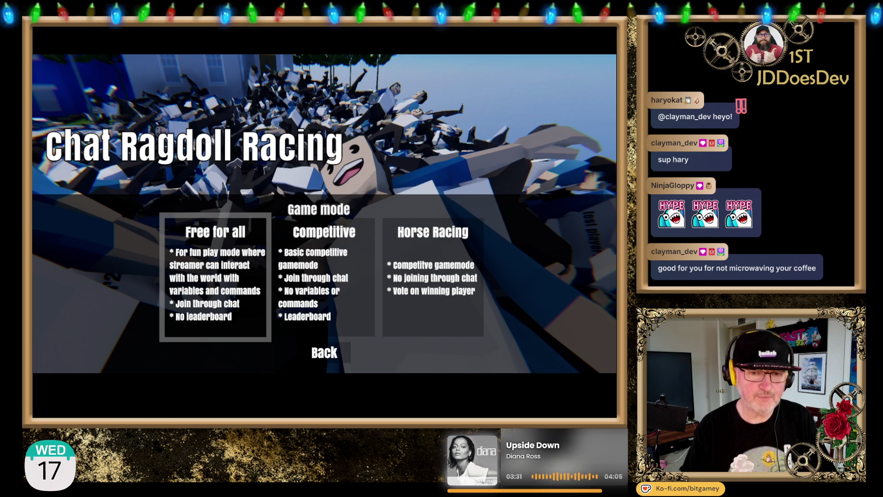
{"action": "left_click", "coordinate": [211, 269]}
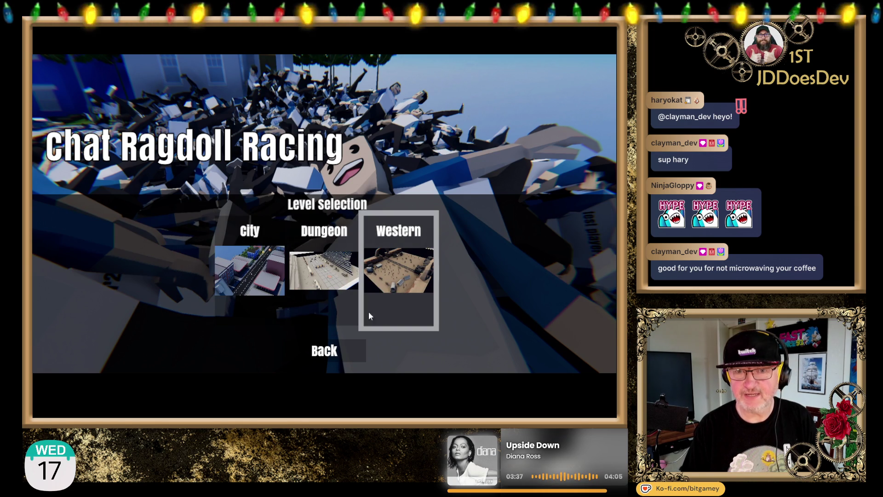
Pick the Western level and the pig skin to launch the race.
{"action": "left_click", "coordinate": [409, 254]}
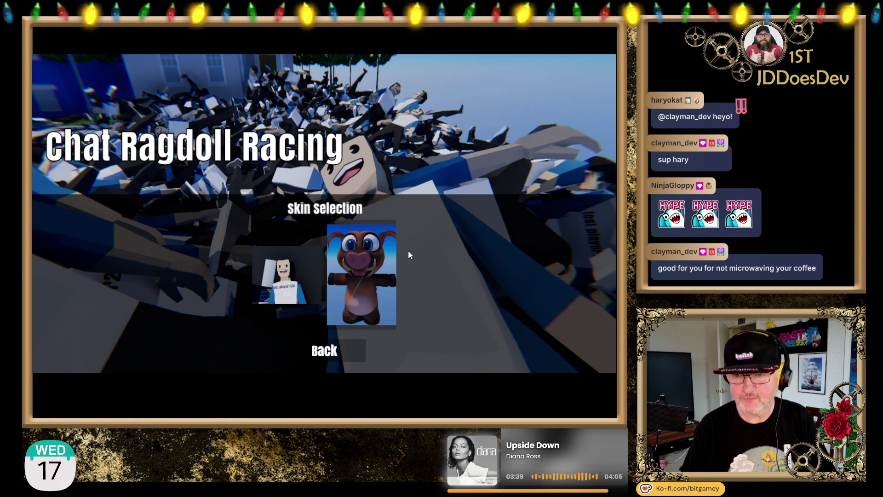
{"action": "left_click", "coordinate": [363, 271]}
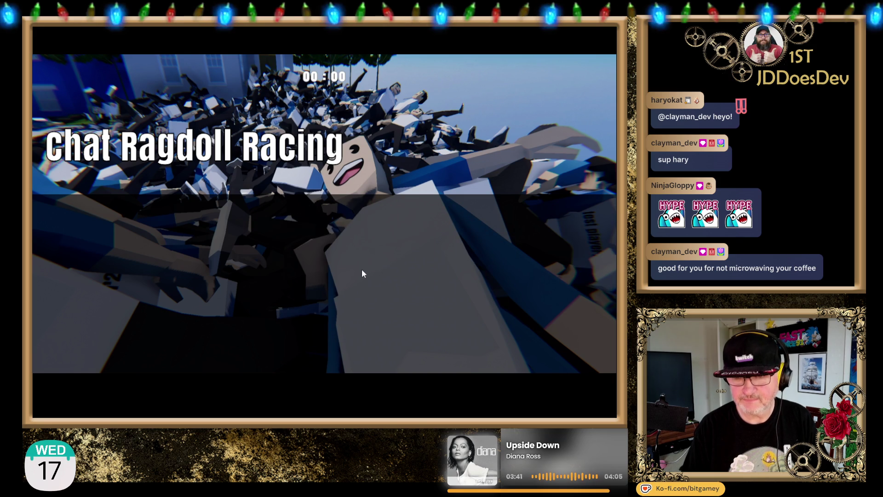